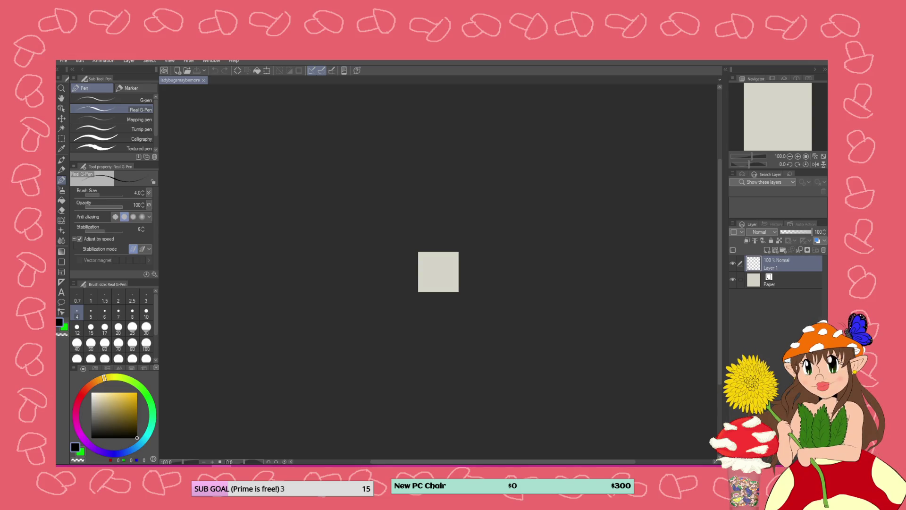
# - Zoom in and back out on the blank Clip Studio Paint canvas
pyautogui.scroll(5, 444, 262)
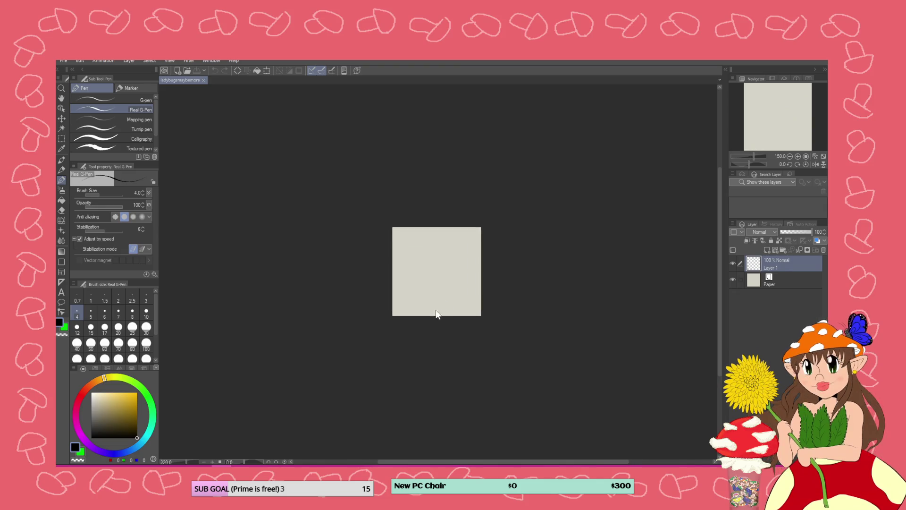
pyautogui.scroll(-1, 481, 284)
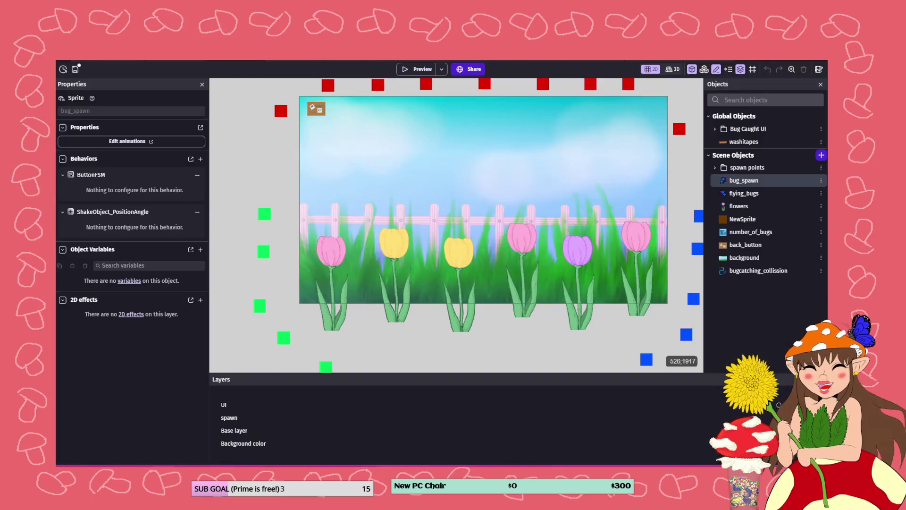
# - Switch to the GDevelop project and open the project manager
pyautogui.hotkey('alt', 'Tab')
pyautogui.click(62, 68)
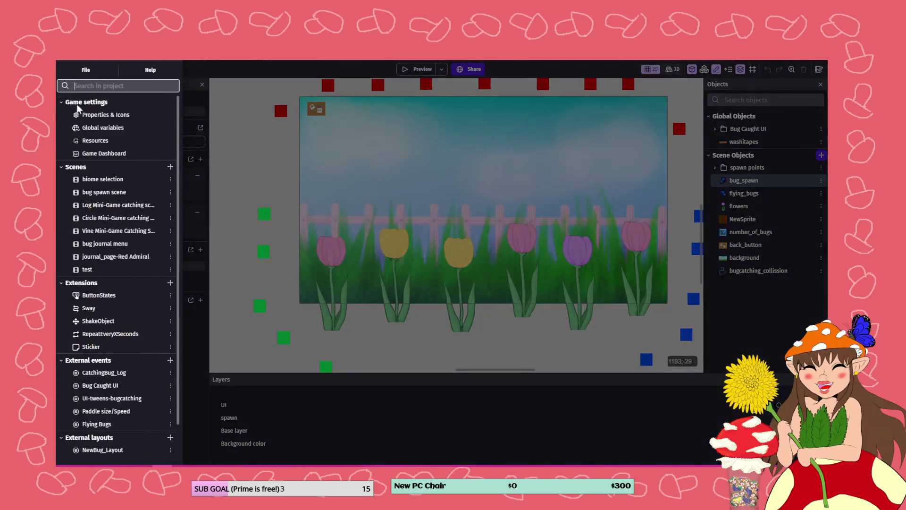
pyautogui.click(87, 71)
pyautogui.click(71, 74)
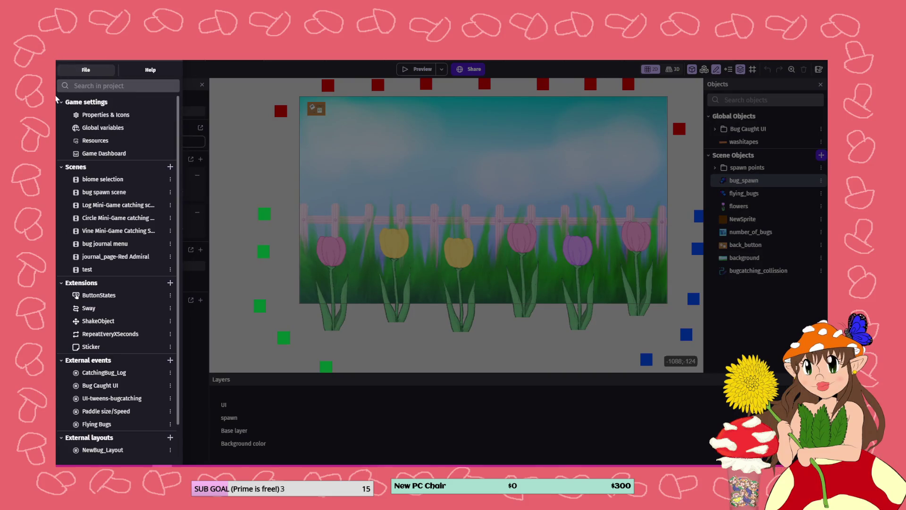
# - Review the Game properties, including the 1920×1080 resolution, and apply them
pyautogui.click(108, 115)
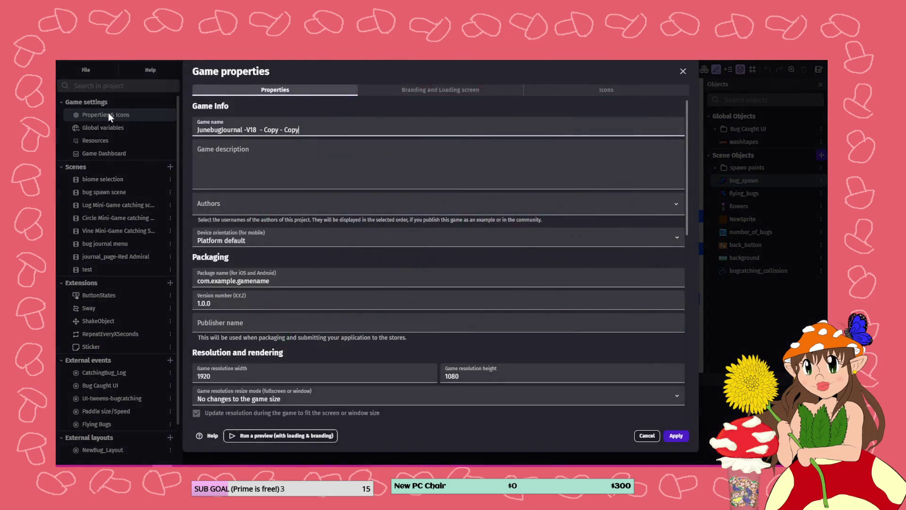
pyautogui.scroll(-5, 355, 288)
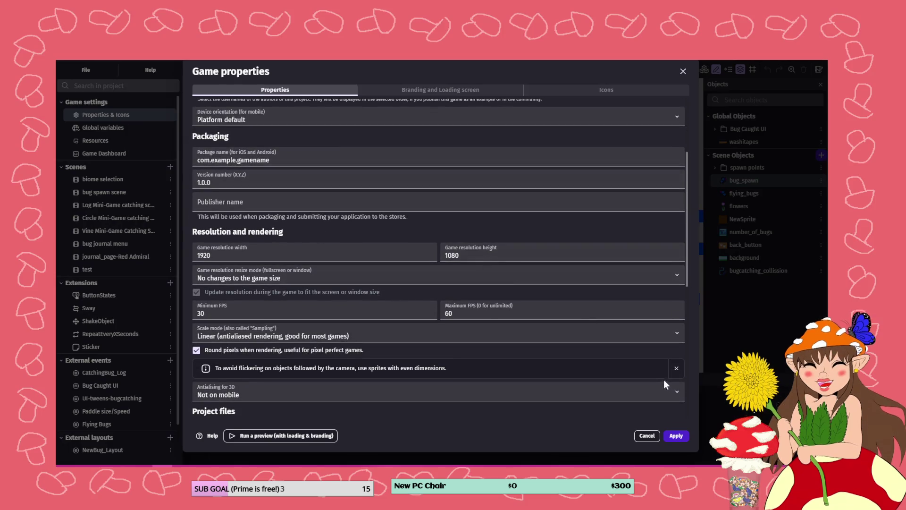
pyautogui.click(673, 435)
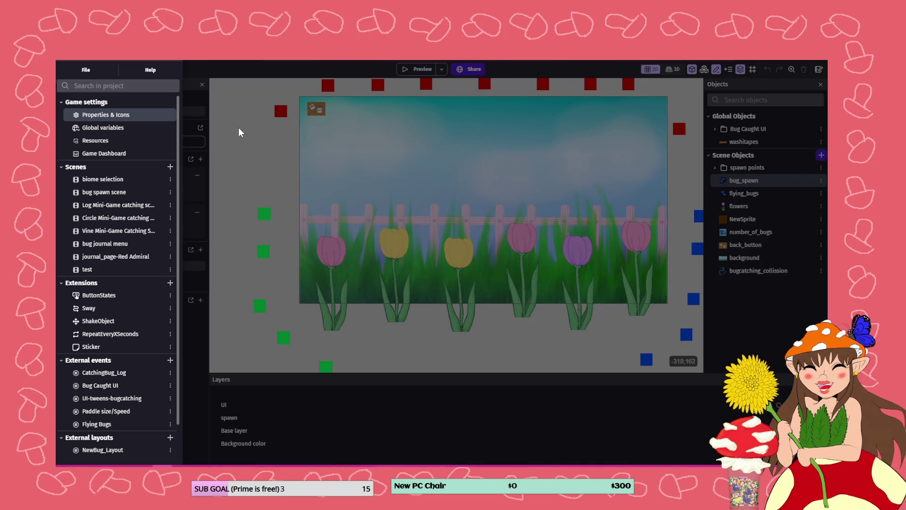
# - Close the project manager, then run and close a quick game preview
pyautogui.click(238, 127)
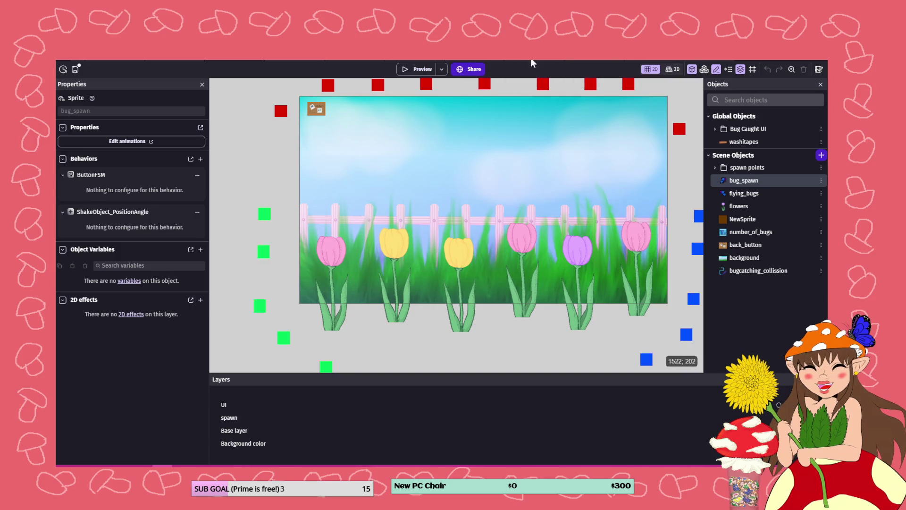
pyautogui.click(417, 68)
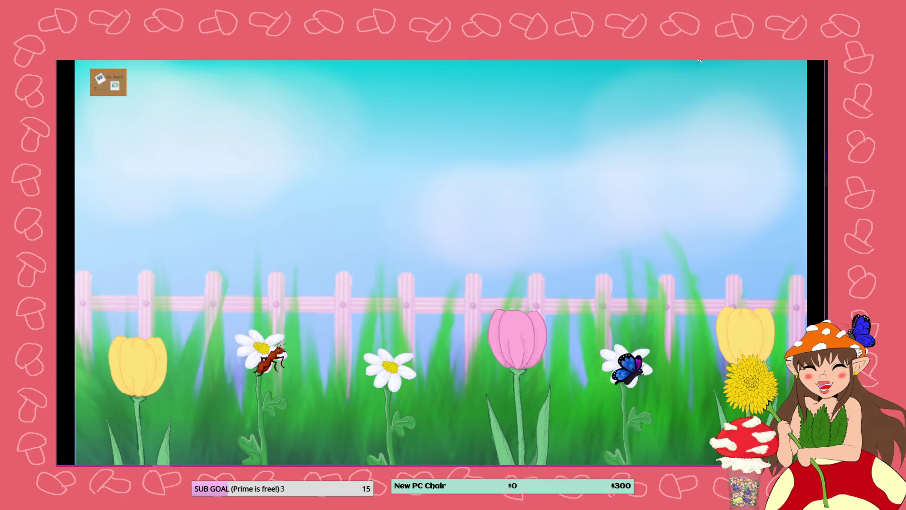
pyautogui.click(700, 60)
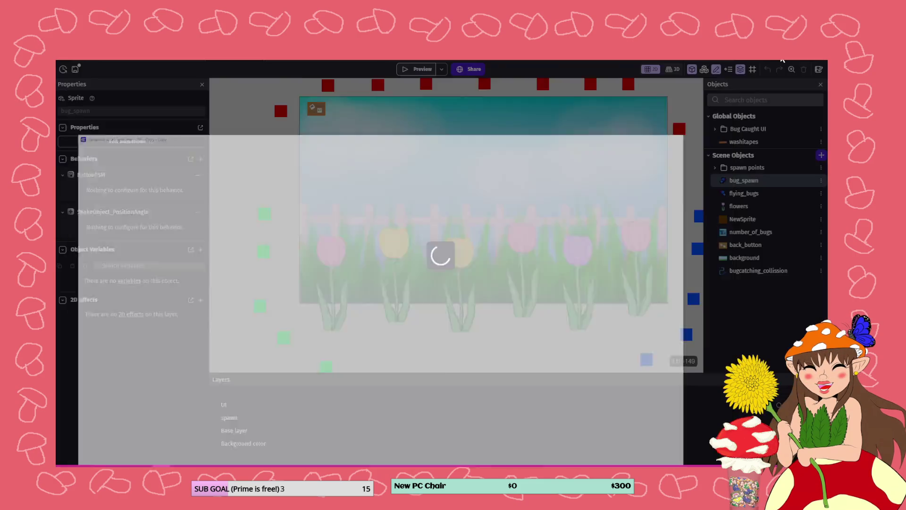
# - Expand the Bug Spawning In and Spawning Petals event groups and launch a debug preview
pyautogui.click(517, 60)
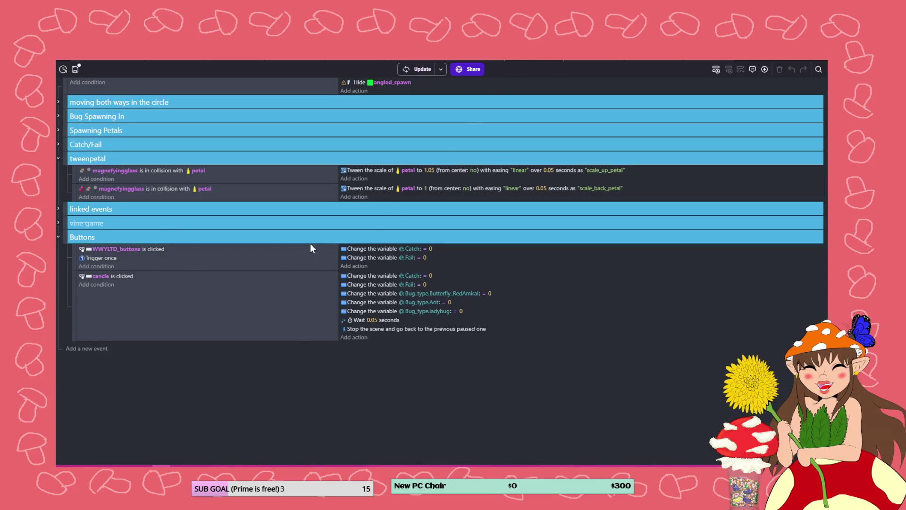
pyautogui.click(58, 116)
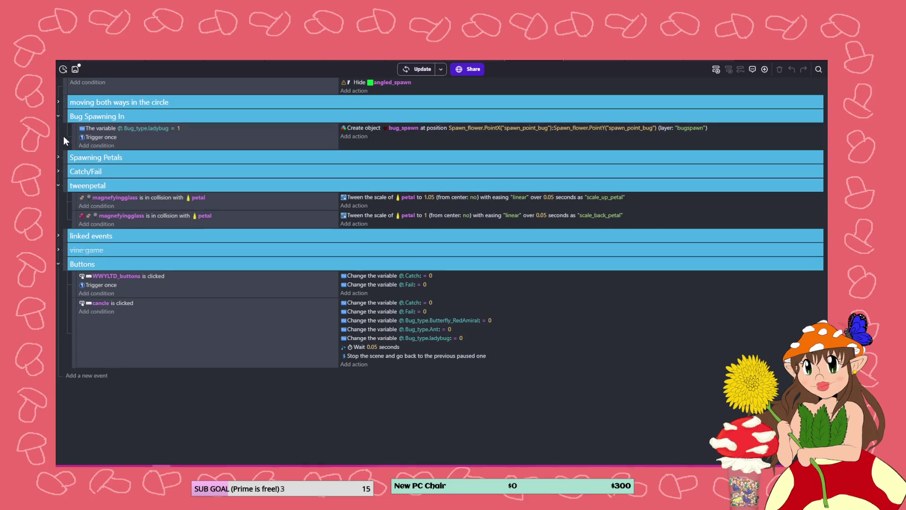
pyautogui.click(58, 157)
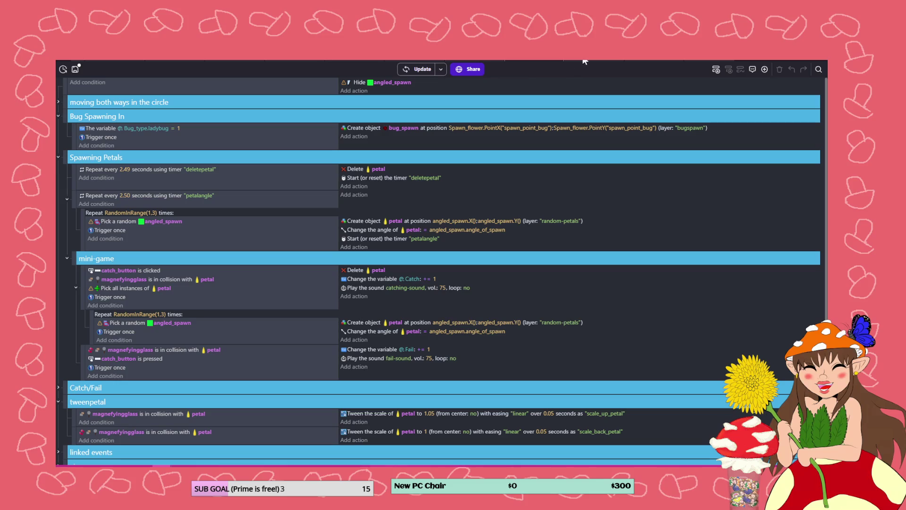
pyautogui.hotkey('shift', 'F5')
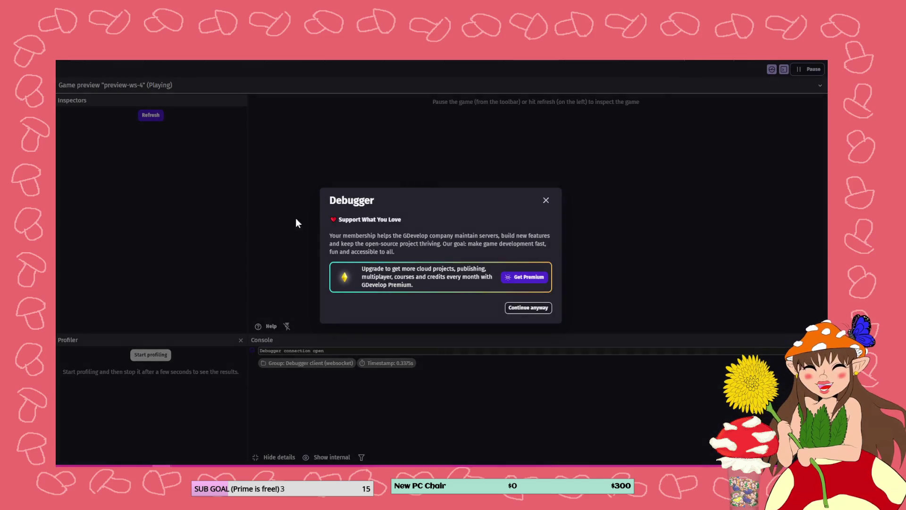
# - Dismiss the upgrade prompt, refresh the debugger, and inspect the bug spawn scene's layers and timers
pyautogui.click(537, 308)
pyautogui.click(146, 118)
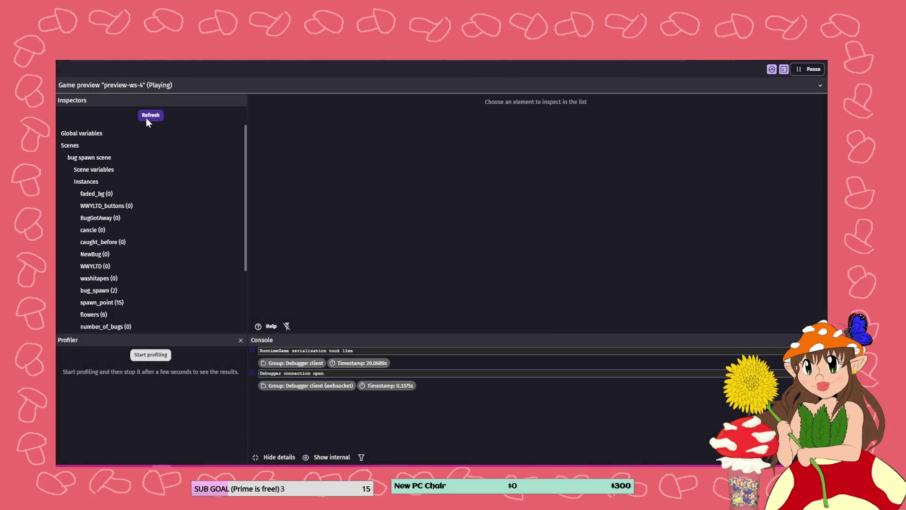
pyautogui.click(111, 159)
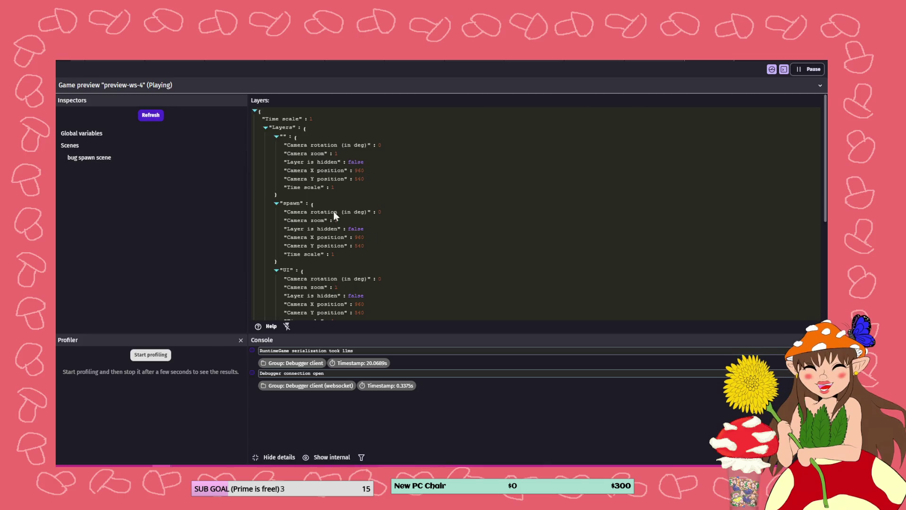
pyautogui.scroll(-5, 343, 222)
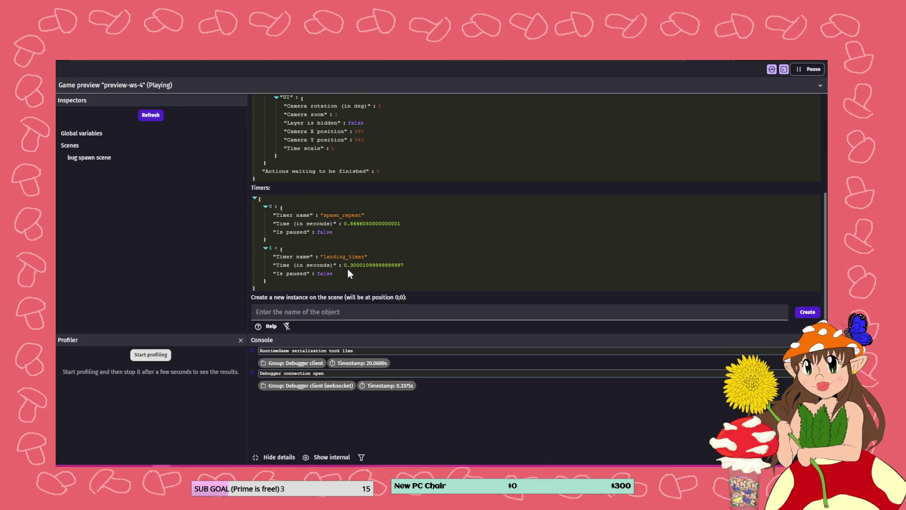
pyautogui.scroll(10, 350, 255)
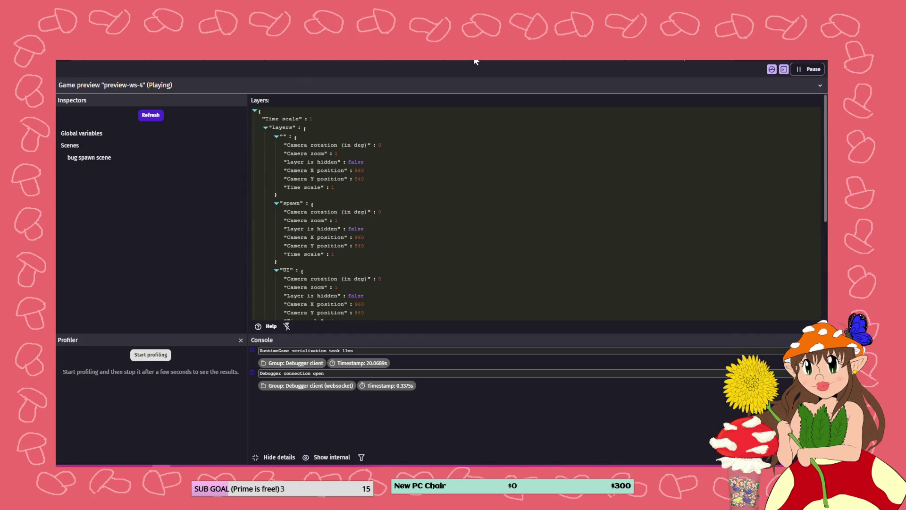
# - Revisit the scene editor, events and debugger, then open the Log Mini-Game catching scene's events
pyautogui.click(476, 62)
pyautogui.click(694, 61)
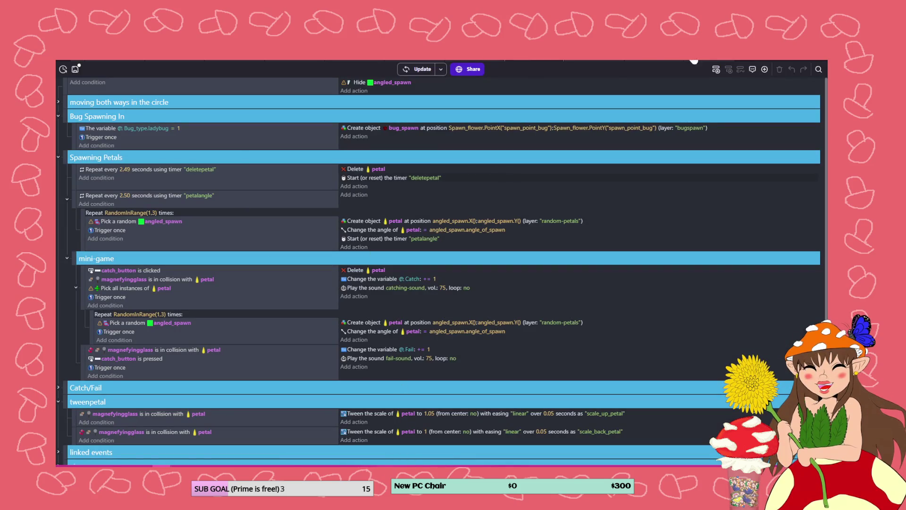
pyautogui.click(425, 61)
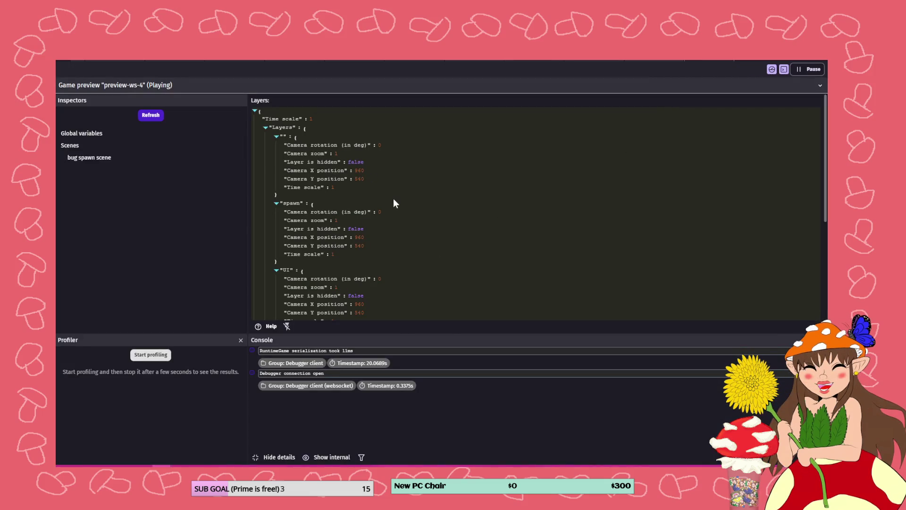
pyautogui.scroll(-5, 394, 198)
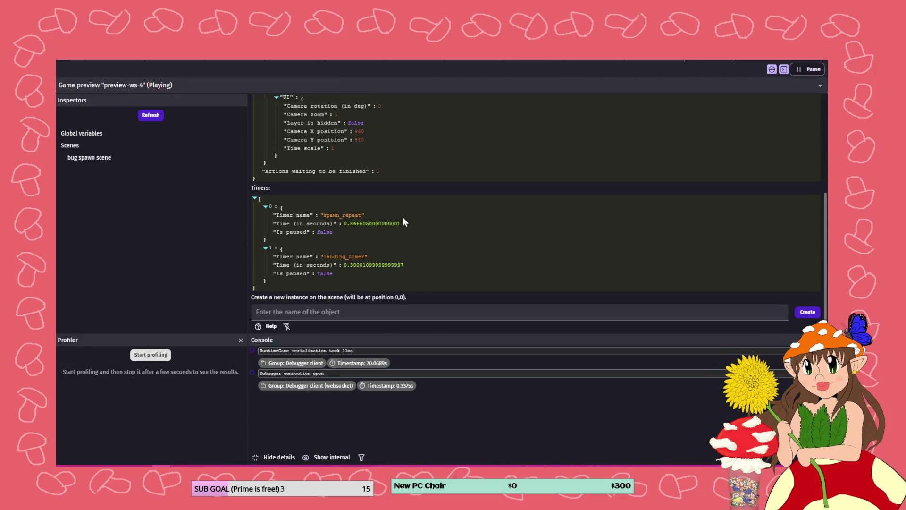
pyautogui.scroll(5, 340, 279)
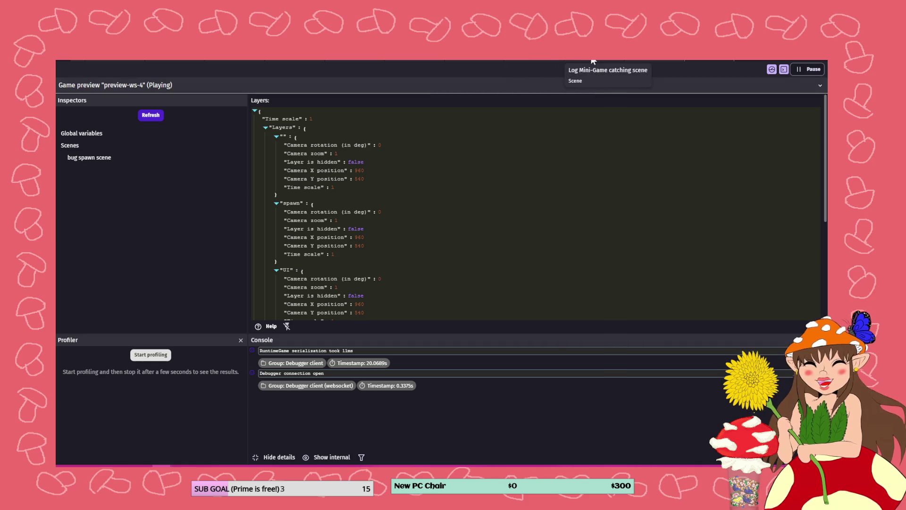
pyautogui.click(651, 60)
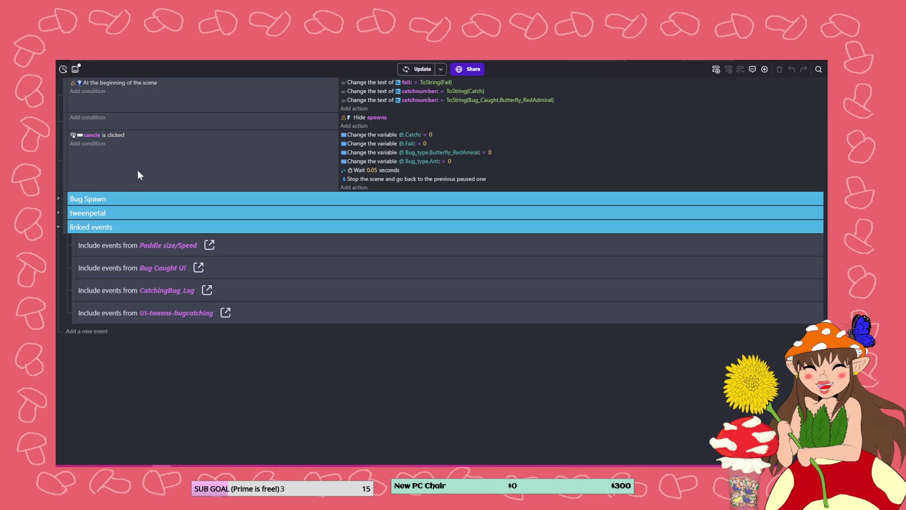
# - Expand the Bug Spawn group, then move to the events sheet with the flying bugs logic
pyautogui.click(58, 199)
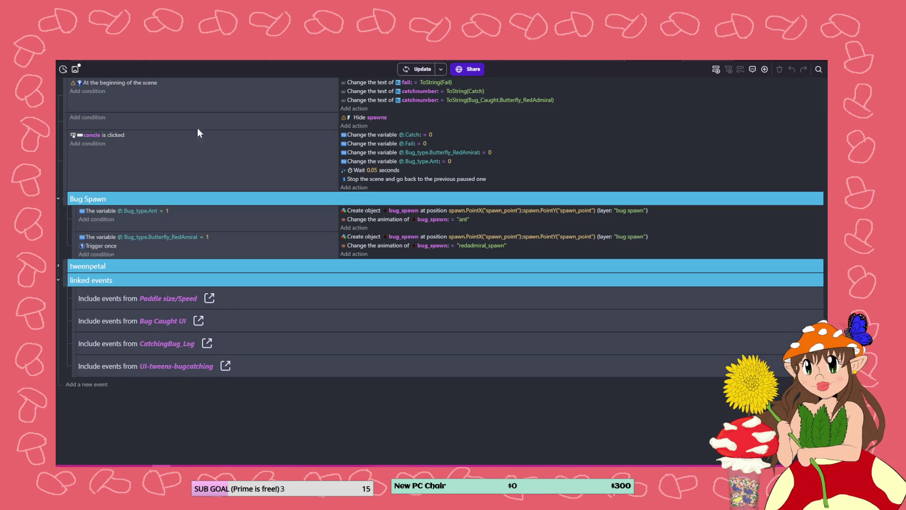
pyautogui.click(330, 61)
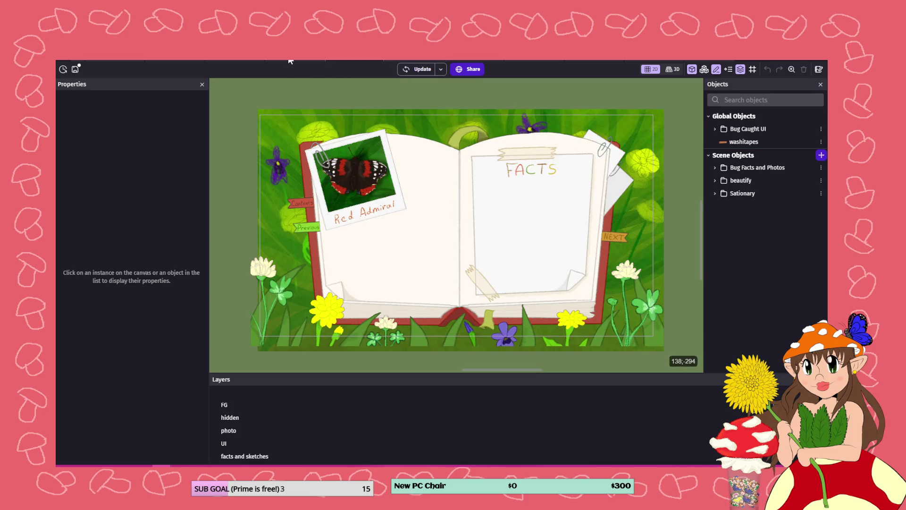
pyautogui.click(290, 61)
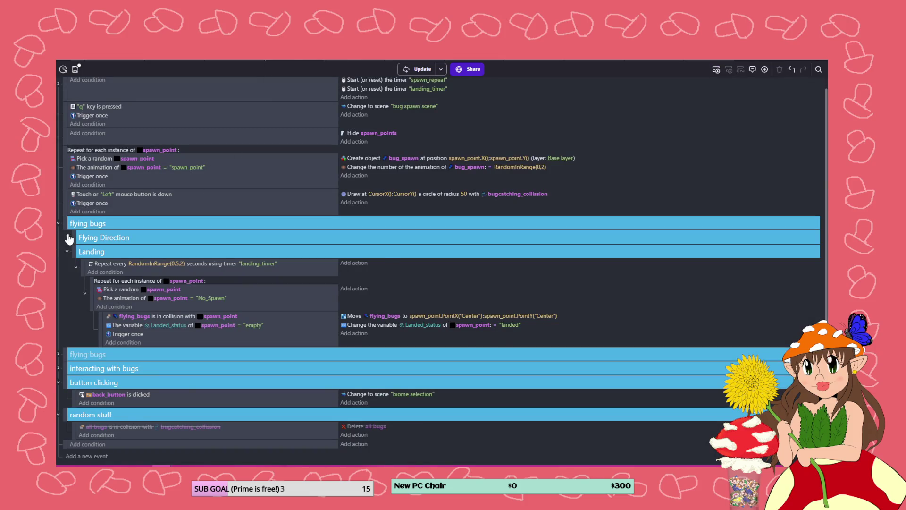
# - Expand Flying Direction, collapse the flying bugs group, and return to Clip Studio Paint
pyautogui.click(67, 238)
pyautogui.scroll(-4, 121, 220)
pyautogui.scroll(2, 121, 222)
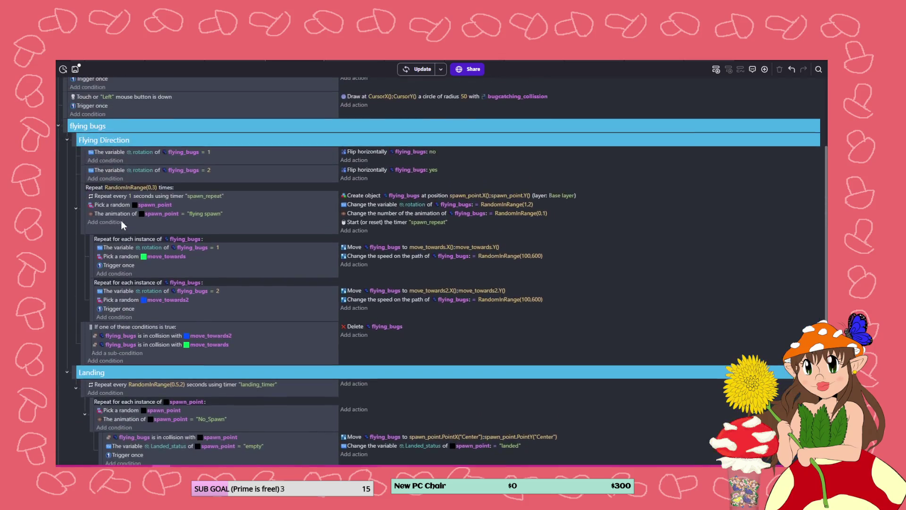
pyautogui.scroll(3, 87, 212)
pyautogui.click(58, 208)
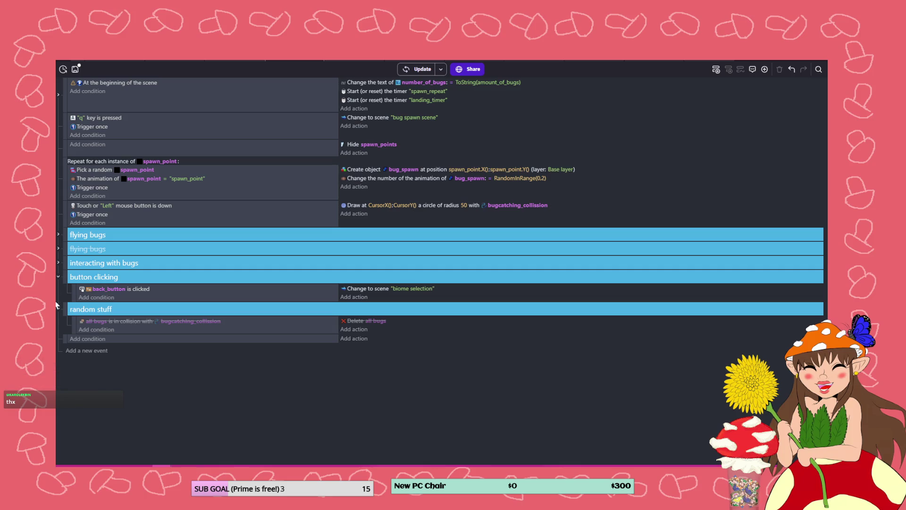
pyautogui.click(208, 460)
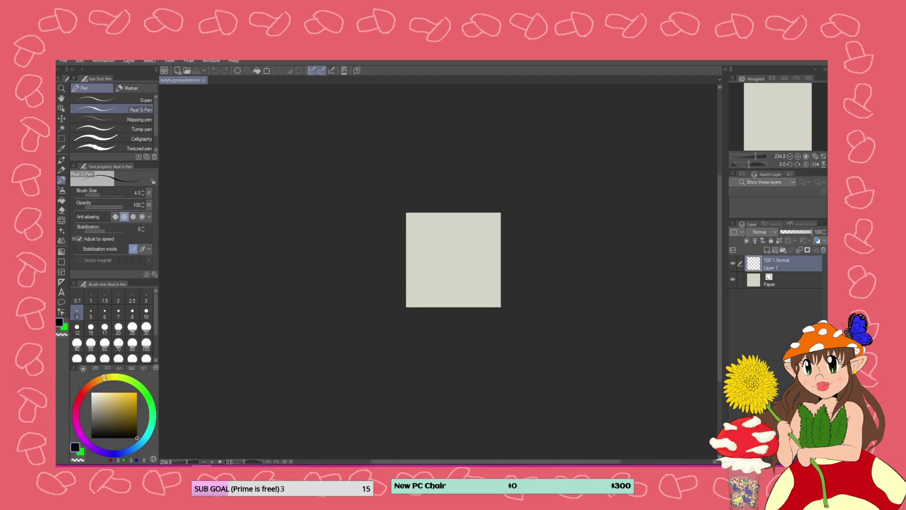
# - Sketch a rough round body outline and a larger second circle around it
pyautogui.scroll(3, 623, 242)
pyautogui.scroll(2, 543, 257)
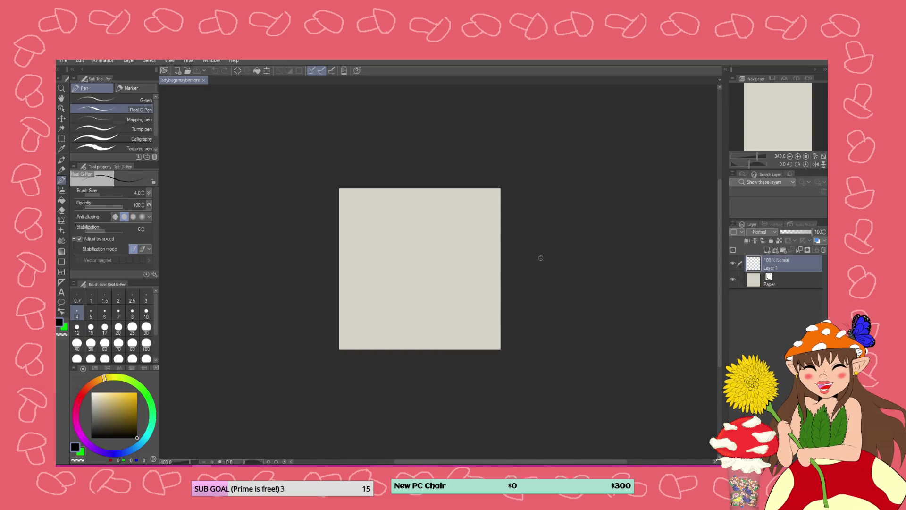
pyautogui.scroll(-1, 609, 265)
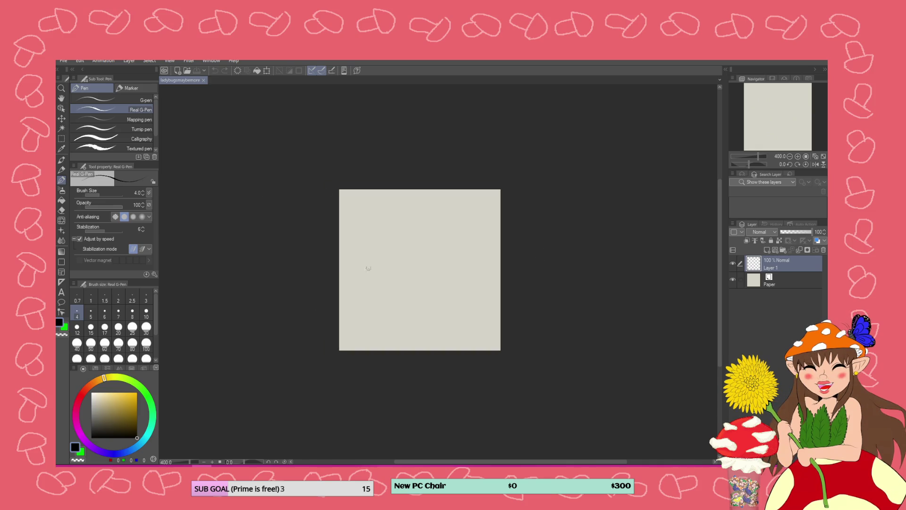
pyautogui.moveTo(401, 217)
pyautogui.mouseDown()
pyautogui.moveTo(420, 238)
pyautogui.moveTo(425, 229)
pyautogui.moveTo(422, 297)
pyautogui.moveTo(425, 227)
pyautogui.moveTo(453, 302)
pyautogui.mouseUp()
pyautogui.moveTo(415, 233)
pyautogui.mouseDown()
pyautogui.moveTo(401, 307)
pyautogui.moveTo(377, 302)
pyautogui.mouseUp()
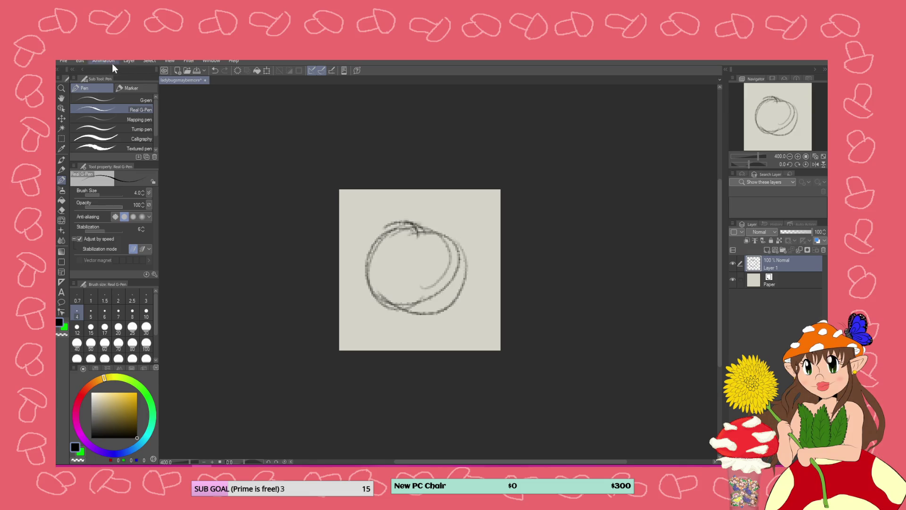
pyautogui.click(63, 62)
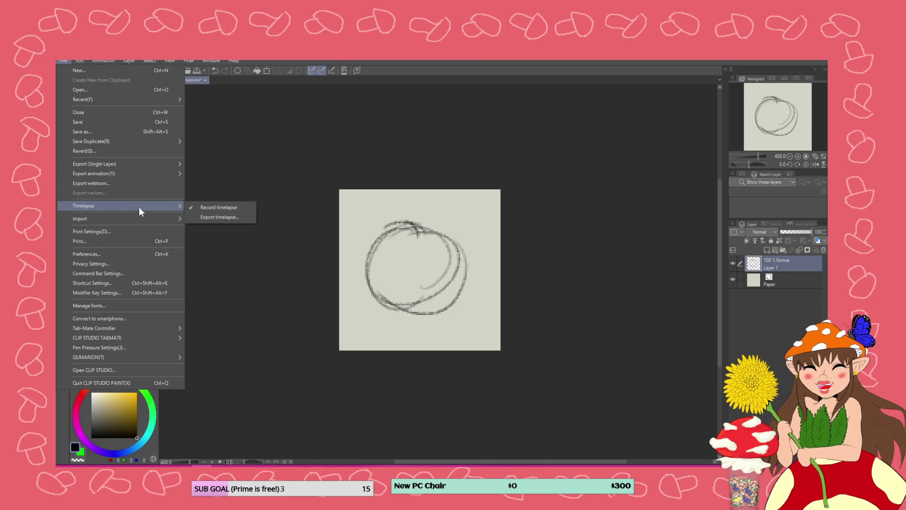
pyautogui.click(245, 152)
# - Darken the body circle's edges and top-right arc, then draw and undo a tail
pyautogui.moveTo(422, 231)
pyautogui.mouseDown()
pyautogui.moveTo(368, 288)
pyautogui.moveTo(453, 246)
pyautogui.moveTo(410, 313)
pyautogui.mouseUp()
pyautogui.moveTo(455, 252); pyautogui.dragTo(380, 236)
pyautogui.moveTo(394, 315); pyautogui.dragTo(456, 255)
pyautogui.moveTo(424, 224); pyautogui.dragTo(370, 293)
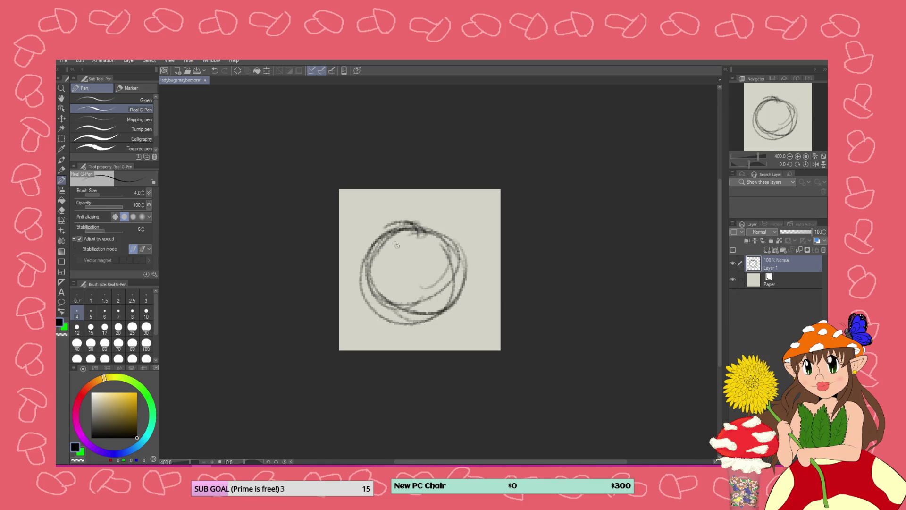
pyautogui.moveTo(373, 246)
pyautogui.mouseDown()
pyautogui.moveTo(438, 306)
pyautogui.moveTo(460, 247)
pyautogui.mouseUp()
pyautogui.moveTo(418, 218)
pyautogui.mouseDown()
pyautogui.moveTo(466, 246)
pyautogui.moveTo(466, 257)
pyautogui.mouseUp()
pyautogui.moveTo(452, 218)
pyautogui.mouseDown()
pyautogui.moveTo(463, 227)
pyautogui.moveTo(477, 211)
pyautogui.moveTo(458, 200)
pyautogui.moveTo(402, 259)
pyautogui.moveTo(373, 309)
pyautogui.mouseUp()
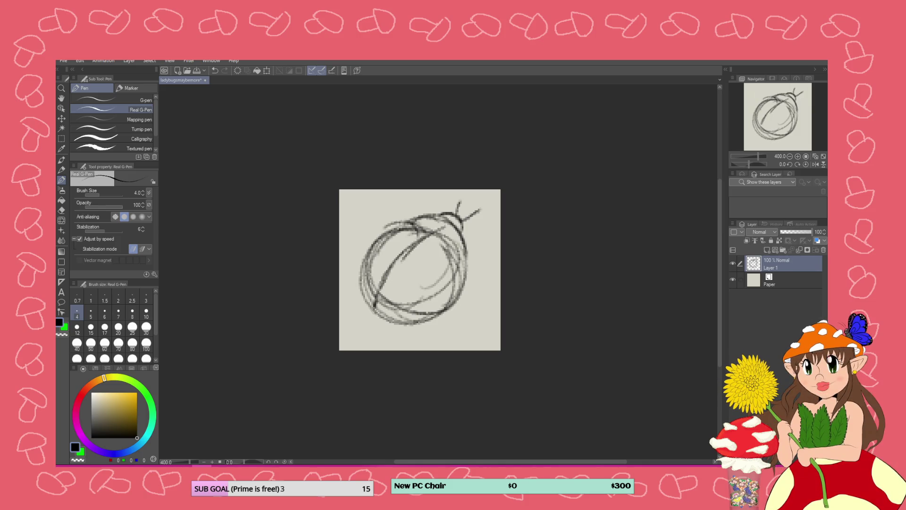
pyautogui.moveTo(442, 302)
pyautogui.mouseDown()
pyautogui.moveTo(447, 324)
pyautogui.moveTo(434, 345)
pyautogui.moveTo(440, 303)
pyautogui.mouseUp()
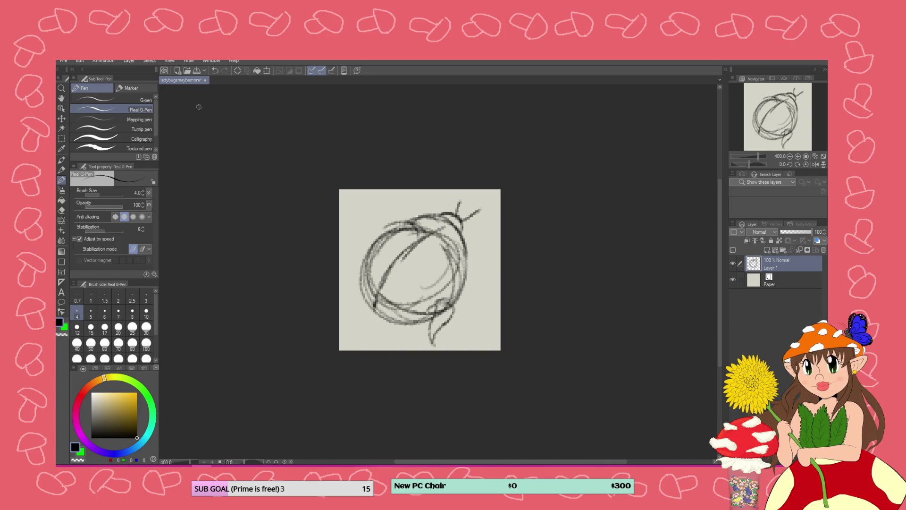
pyautogui.hotkey('ctrl', 'z')
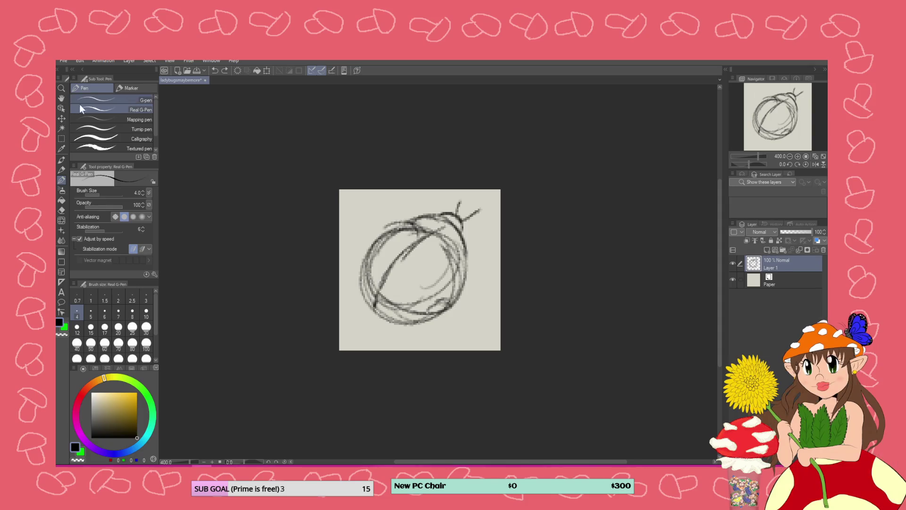
# - Shrink the whole sketch to 92% and shift it right and down
pyautogui.hotkey('ctrl', 'a')
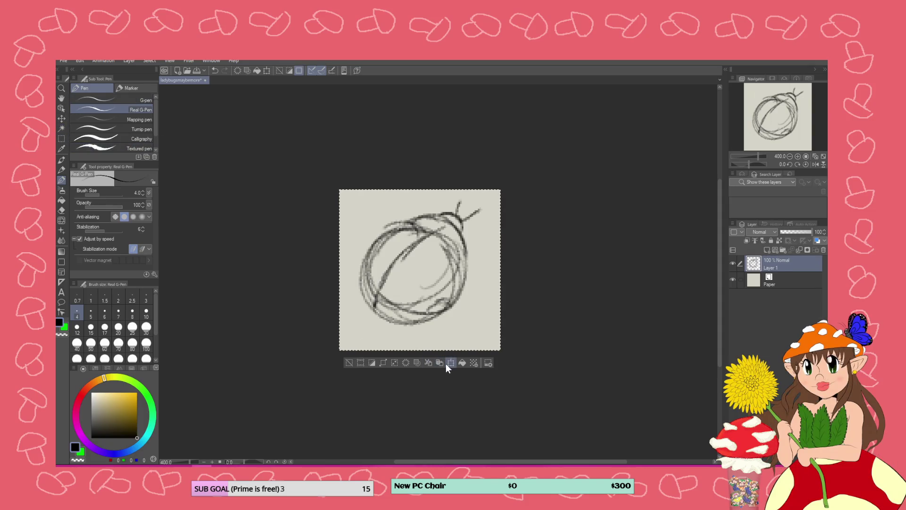
pyautogui.click(451, 363)
pyautogui.moveTo(501, 351); pyautogui.dragTo(488, 338)
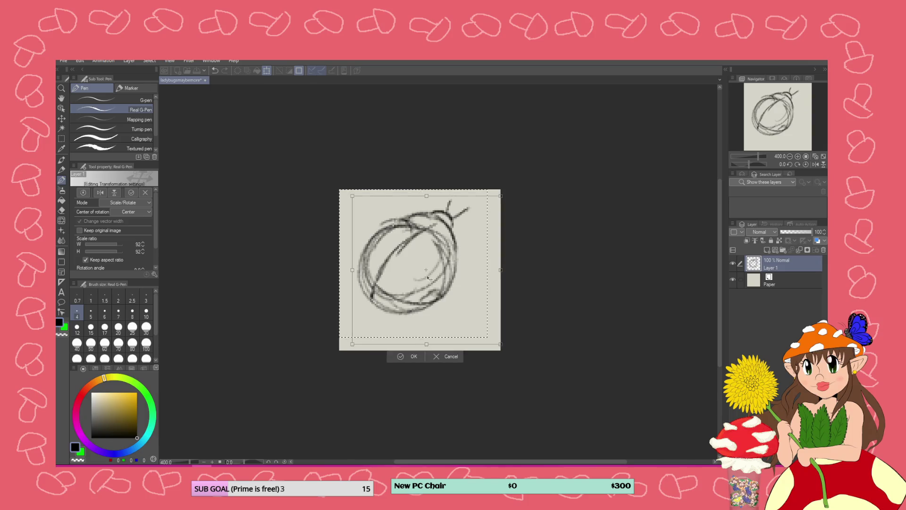
pyautogui.moveTo(428, 278); pyautogui.dragTo(443, 286)
pyautogui.click(402, 357)
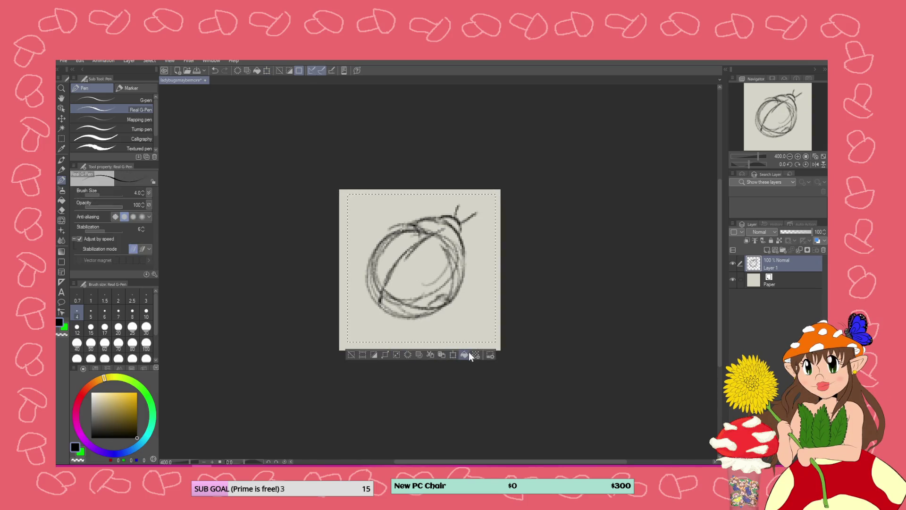
# - Deselect and draw a leg below the body, then undo it
pyautogui.click(352, 355)
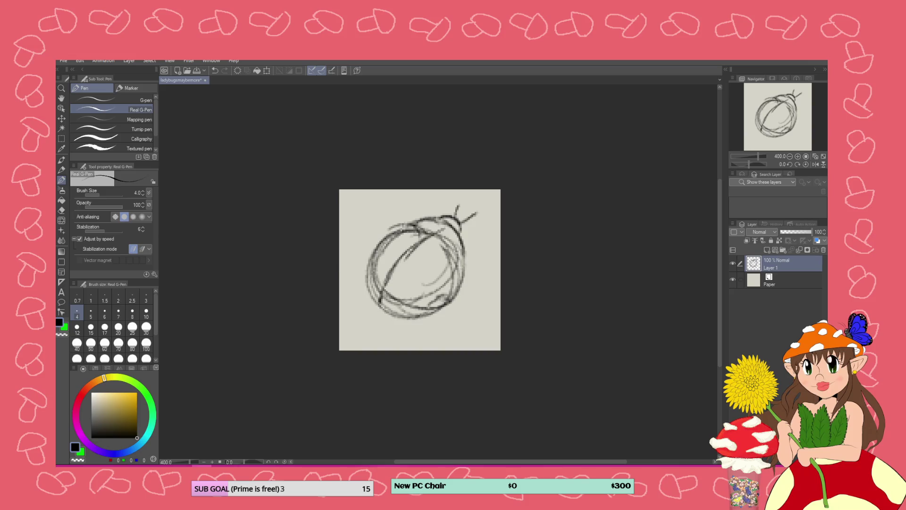
pyautogui.moveTo(431, 308)
pyautogui.mouseDown()
pyautogui.moveTo(440, 304)
pyautogui.moveTo(415, 345)
pyautogui.moveTo(424, 323)
pyautogui.mouseUp()
pyautogui.hotkey('ctrl', 'z')
pyautogui.hotkey('ctrl', 'z')
pyautogui.hotkey('ctrl', 'z')
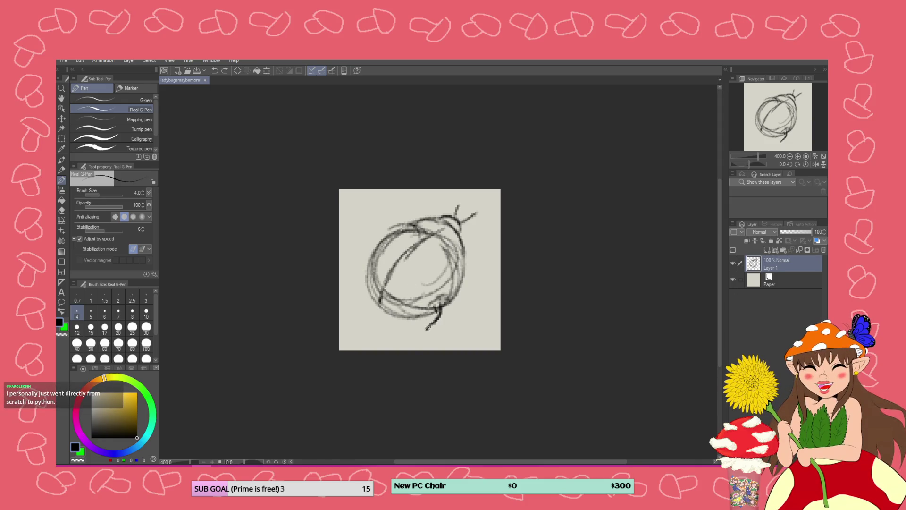
# - Draw and darken legs below the body and along its right side
pyautogui.moveTo(426, 326); pyautogui.dragTo(431, 339)
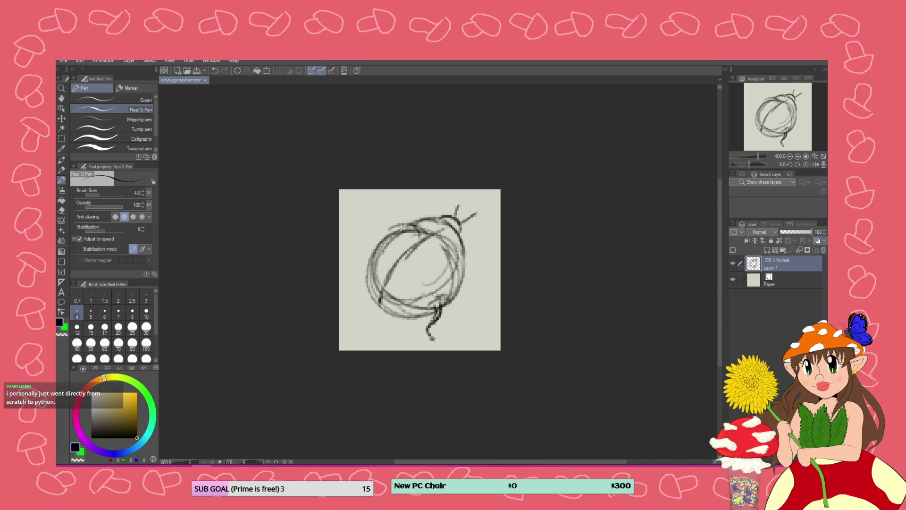
pyautogui.moveTo(430, 326)
pyautogui.mouseDown()
pyautogui.moveTo(432, 305)
pyautogui.moveTo(433, 337)
pyautogui.mouseUp()
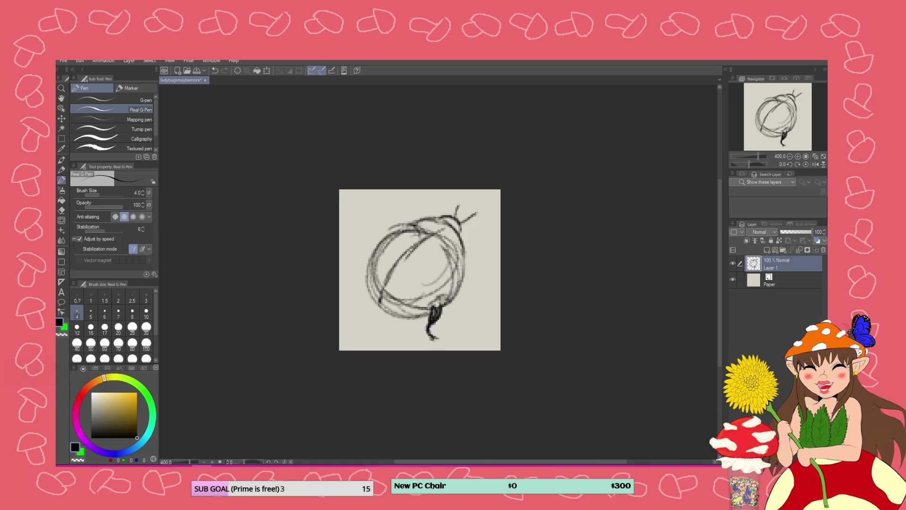
pyautogui.moveTo(459, 283); pyautogui.dragTo(450, 326)
pyautogui.moveTo(461, 253)
pyautogui.mouseDown()
pyautogui.moveTo(473, 265)
pyautogui.moveTo(478, 298)
pyautogui.moveTo(464, 260)
pyautogui.moveTo(481, 304)
pyautogui.moveTo(470, 274)
pyautogui.mouseUp()
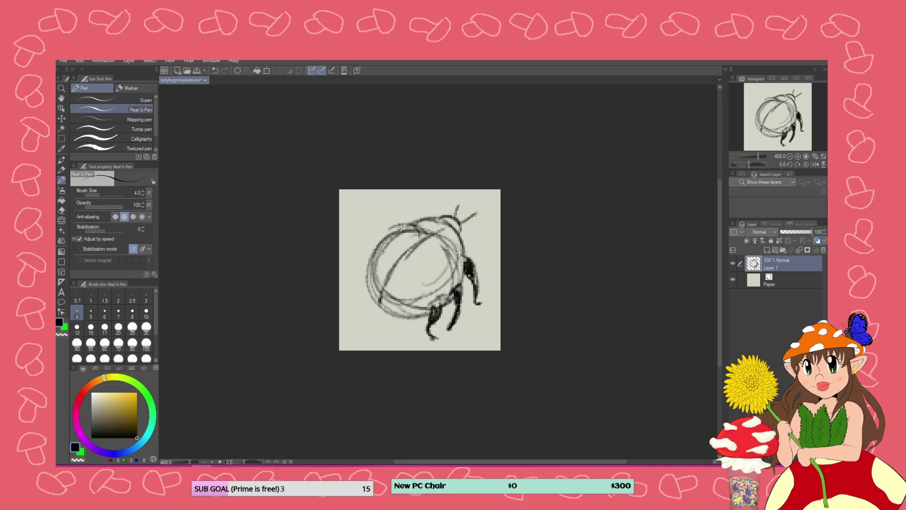
# - Darken the shell's upper-left edge, undo a stray diagonal line, and draw a dark eye
pyautogui.moveTo(401, 225)
pyautogui.mouseDown()
pyautogui.moveTo(380, 241)
pyautogui.moveTo(363, 276)
pyautogui.mouseUp()
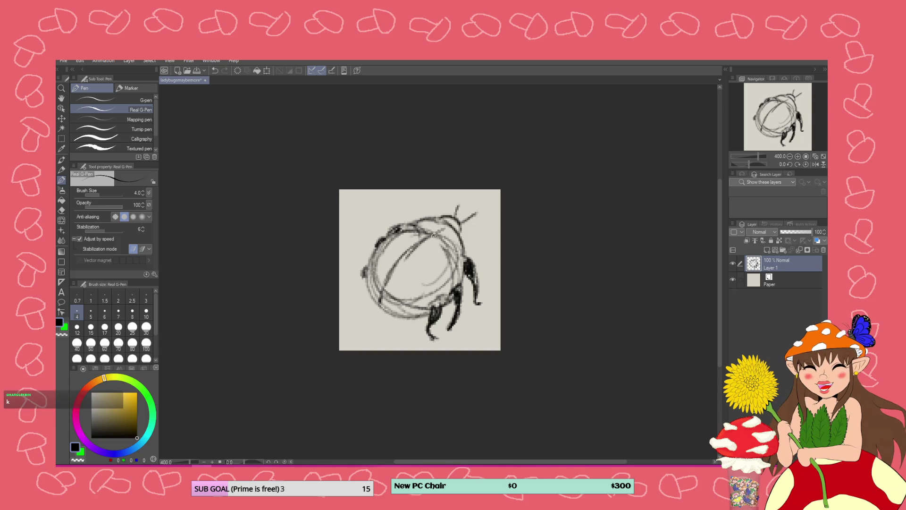
pyautogui.moveTo(434, 235)
pyautogui.mouseDown()
pyautogui.moveTo(382, 282)
pyautogui.moveTo(373, 314)
pyautogui.mouseUp()
pyautogui.hotkey('ctrl', 'z')
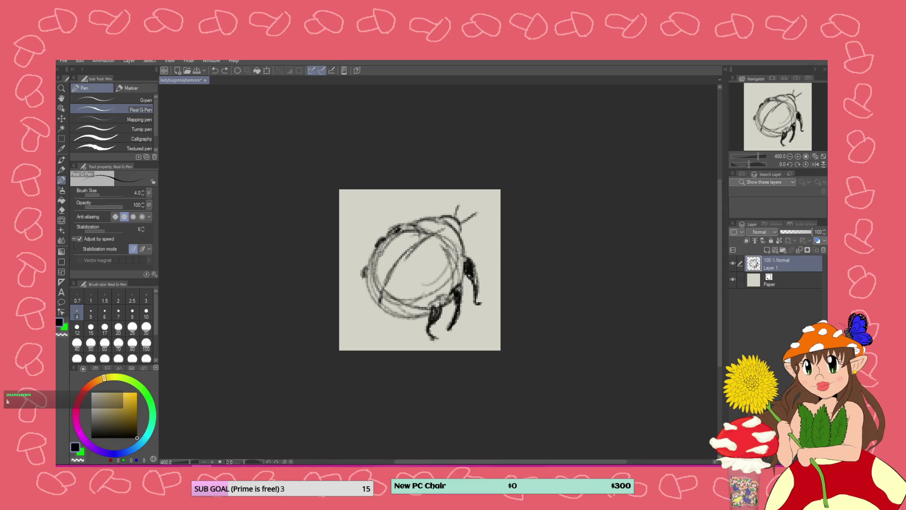
pyautogui.moveTo(414, 230)
pyautogui.mouseDown()
pyautogui.moveTo(400, 234)
pyautogui.moveTo(434, 251)
pyautogui.mouseUp()
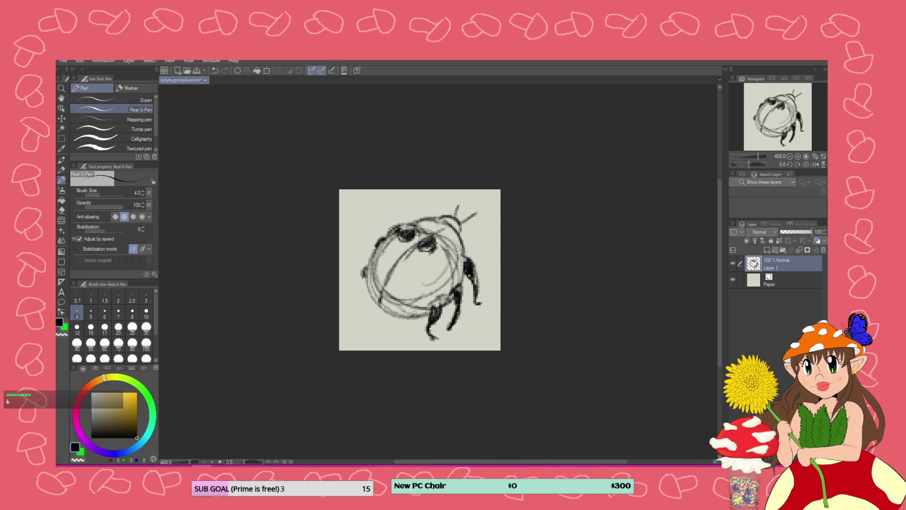
# - Add a lower spot and an oval right spot, outline the head boundary, and draw a left leg
pyautogui.moveTo(414, 311)
pyautogui.mouseDown()
pyautogui.moveTo(397, 298)
pyautogui.moveTo(412, 309)
pyautogui.moveTo(403, 302)
pyautogui.moveTo(406, 315)
pyautogui.moveTo(398, 304)
pyautogui.moveTo(418, 303)
pyautogui.mouseUp()
pyautogui.moveTo(448, 269)
pyautogui.mouseDown()
pyautogui.moveTo(432, 279)
pyautogui.moveTo(448, 271)
pyautogui.moveTo(443, 280)
pyautogui.moveTo(443, 268)
pyautogui.moveTo(436, 281)
pyautogui.moveTo(388, 269)
pyautogui.moveTo(392, 281)
pyautogui.moveTo(399, 264)
pyautogui.moveTo(392, 276)
pyautogui.moveTo(399, 265)
pyautogui.moveTo(381, 255)
pyautogui.moveTo(371, 293)
pyautogui.mouseUp()
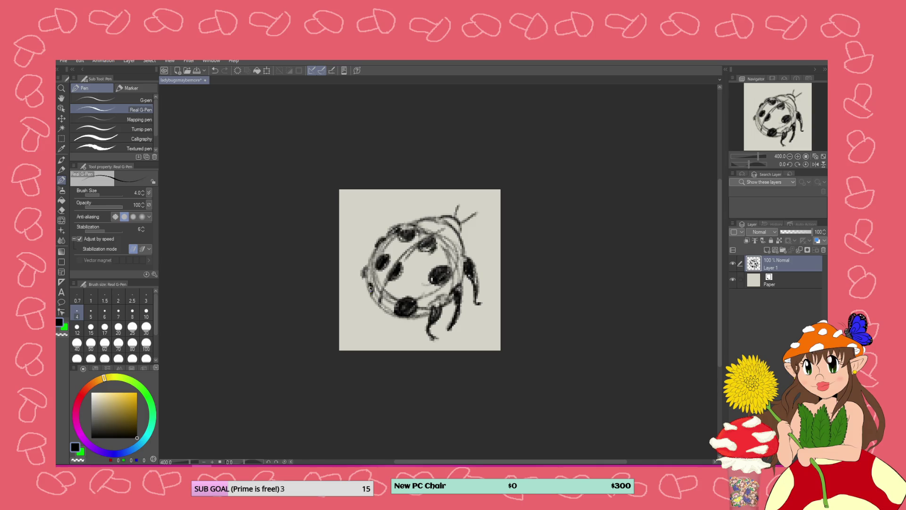
pyautogui.moveTo(444, 223)
pyautogui.mouseDown()
pyautogui.moveTo(434, 233)
pyautogui.moveTo(450, 241)
pyautogui.moveTo(447, 226)
pyautogui.moveTo(423, 228)
pyautogui.moveTo(456, 225)
pyautogui.mouseUp()
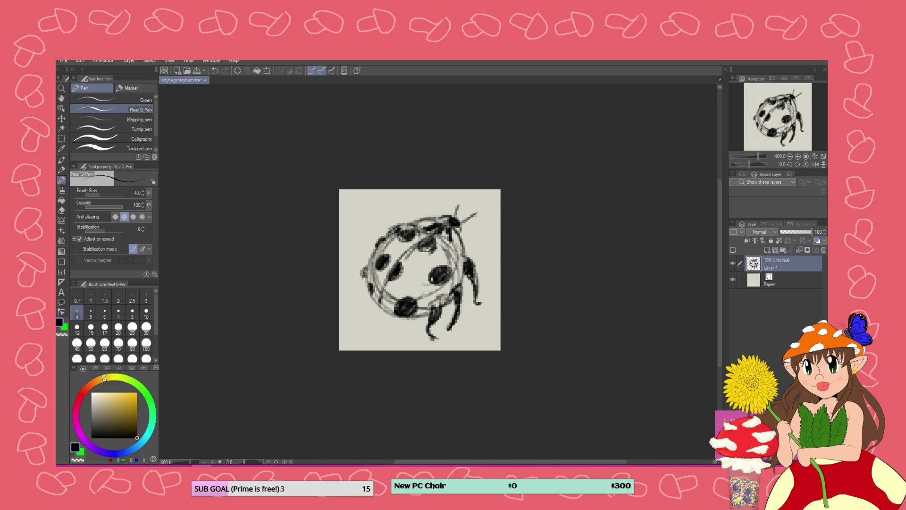
pyautogui.moveTo(367, 272)
pyautogui.mouseDown()
pyautogui.moveTo(353, 283)
pyautogui.moveTo(373, 268)
pyautogui.mouseUp()
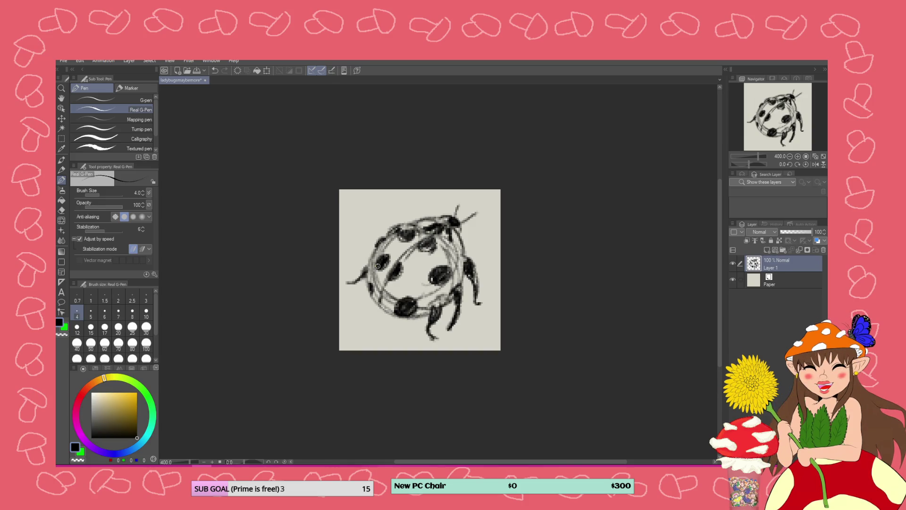
pyautogui.scroll(-1, 317, 235)
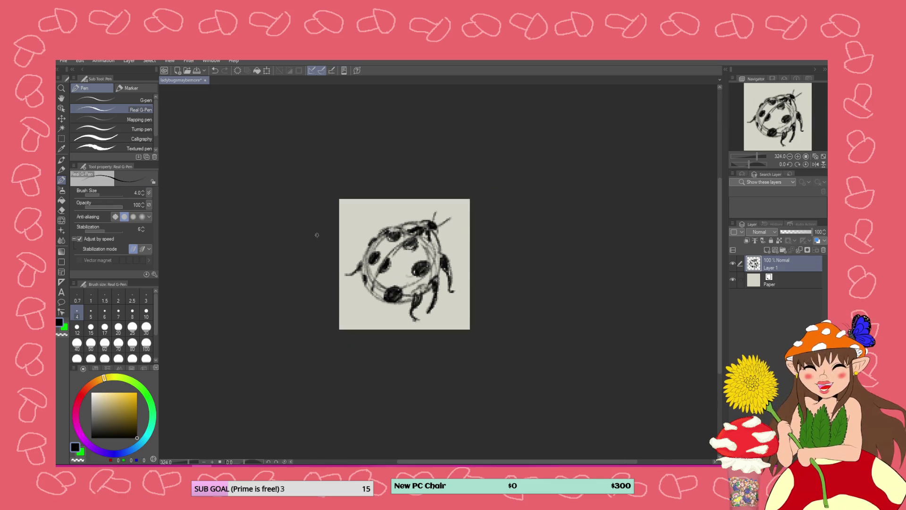
# - Scale the whole ladybug sketch up to 110% and nudge it into place
pyautogui.scroll(-2, 477, 219)
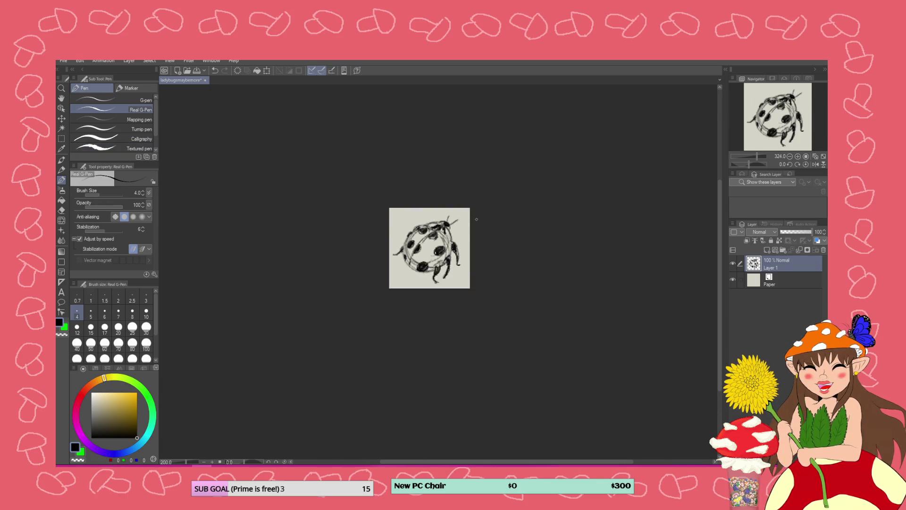
pyautogui.scroll(2, 474, 218)
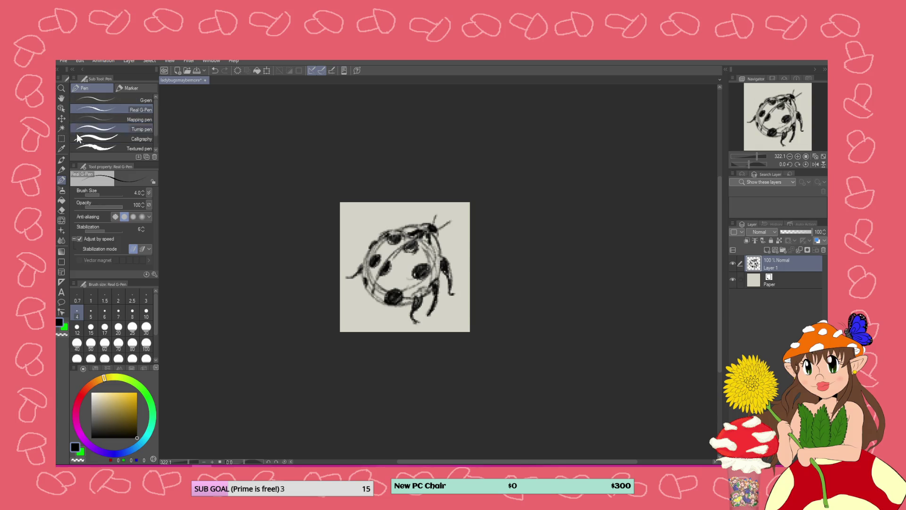
pyautogui.hotkey('ctrl', 'a')
pyautogui.hotkey('ctrl', 't')
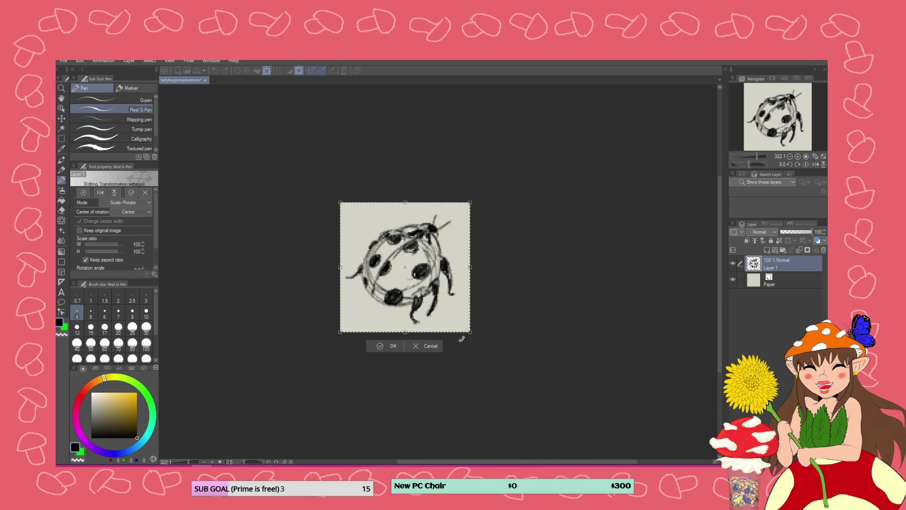
pyautogui.moveTo(470, 331); pyautogui.dragTo(477, 338)
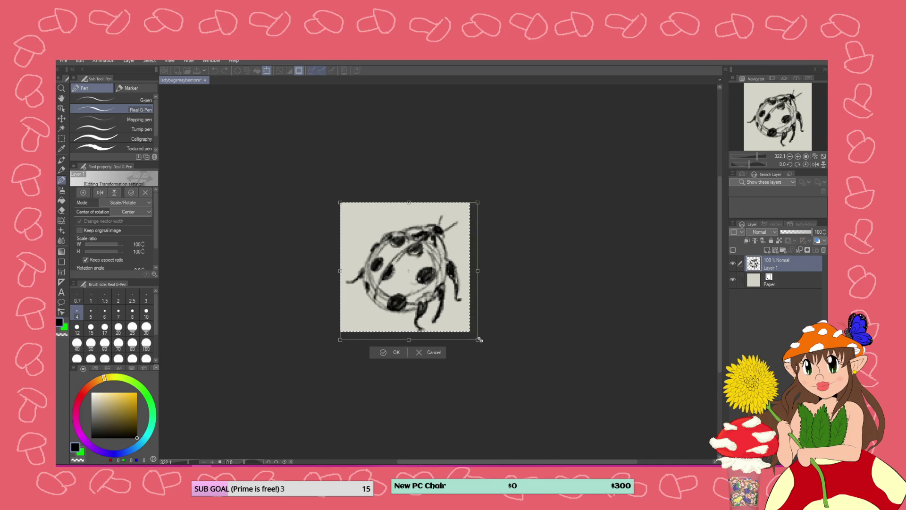
pyautogui.moveTo(430, 279); pyautogui.dragTo(436, 281)
pyautogui.moveTo(474, 334); pyautogui.dragTo(477, 336)
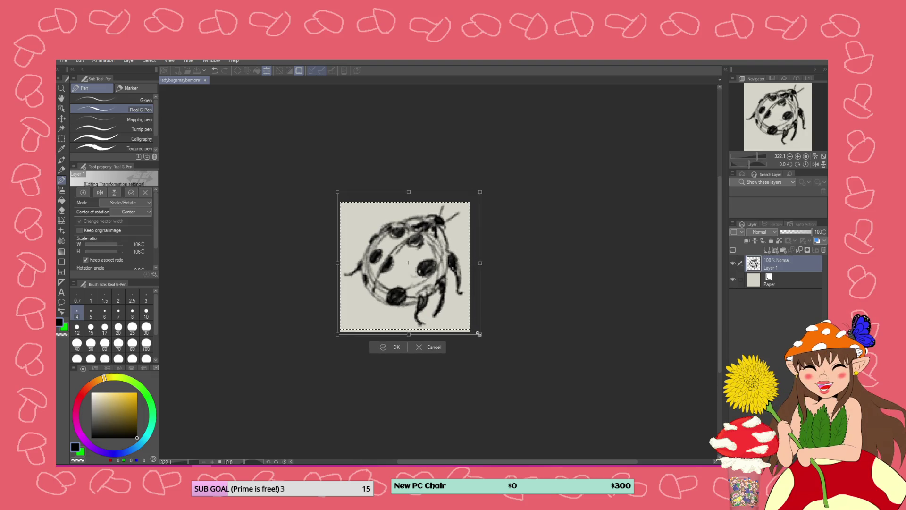
pyautogui.moveTo(403, 276); pyautogui.dragTo(405, 282)
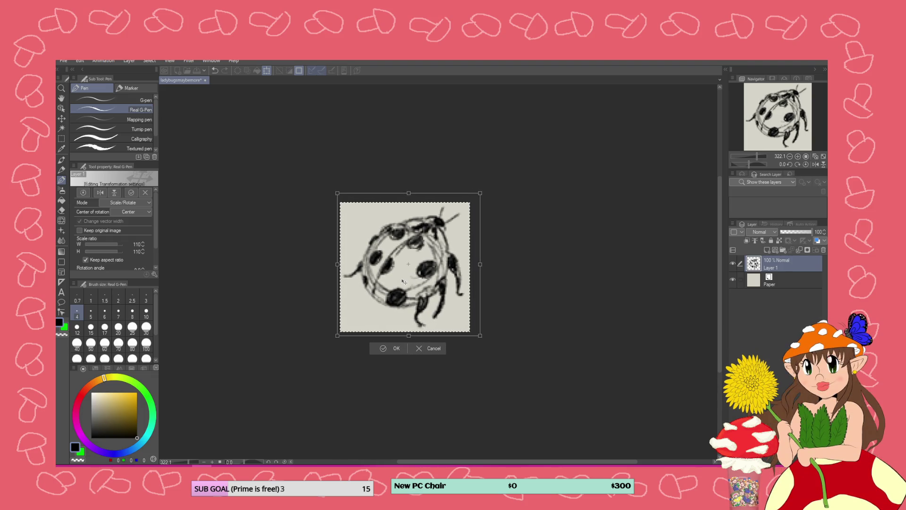
pyautogui.click(382, 347)
# - Fade Layer 1 to 38% opacity, add an empty Layer 2, and select the Mechanical pencil
pyautogui.moveTo(794, 232); pyautogui.dragTo(793, 230)
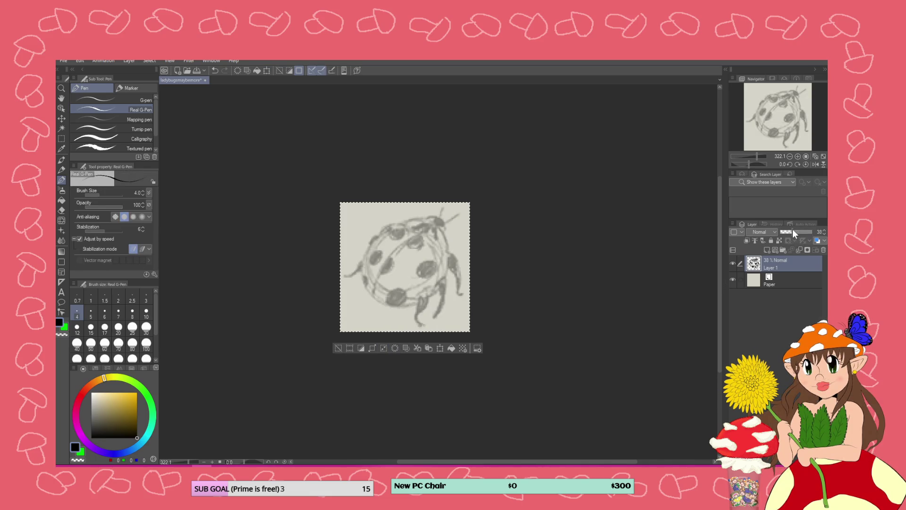
pyautogui.click(765, 250)
pyautogui.scroll(1, 470, 212)
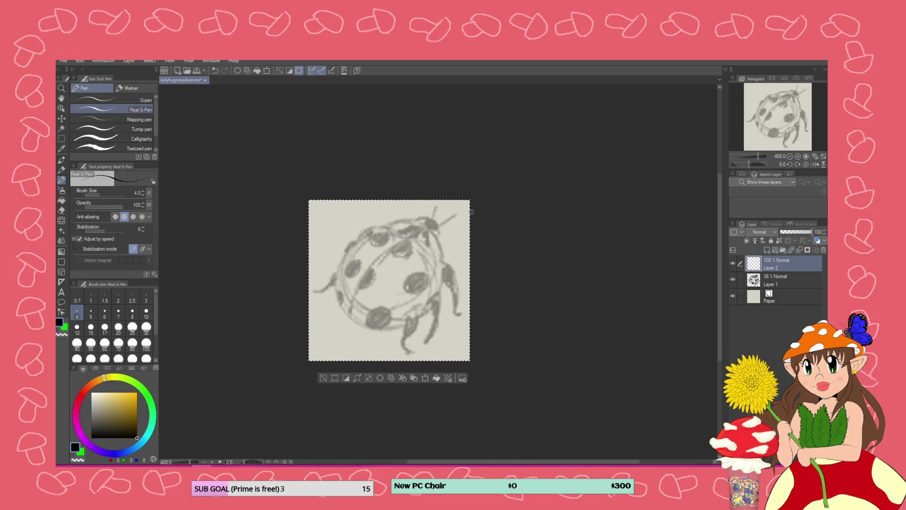
pyautogui.click(62, 170)
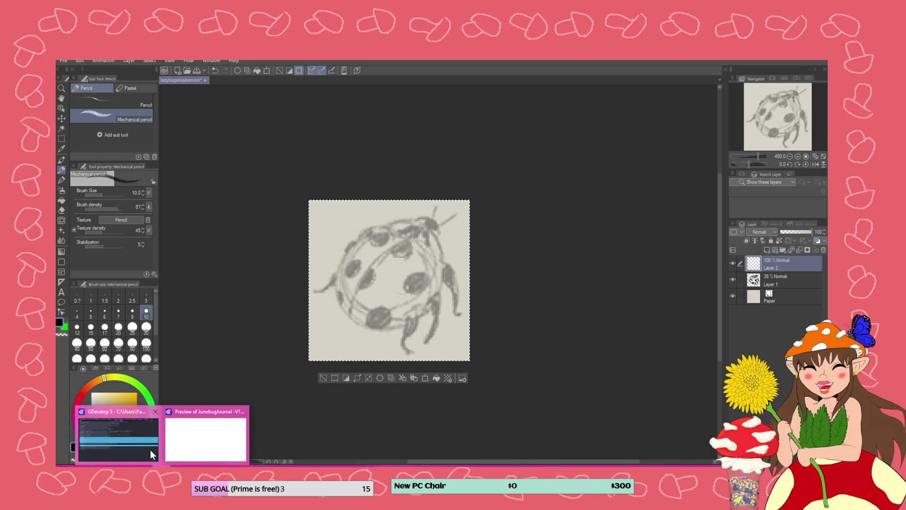
# - Run a quick preview of the game from the events editor and close it
pyautogui.click(150, 449)
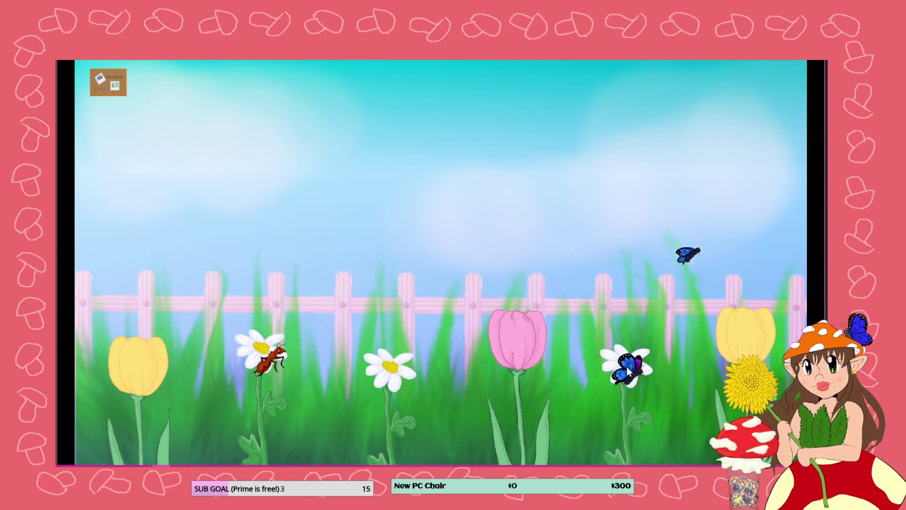
pyautogui.click(627, 368)
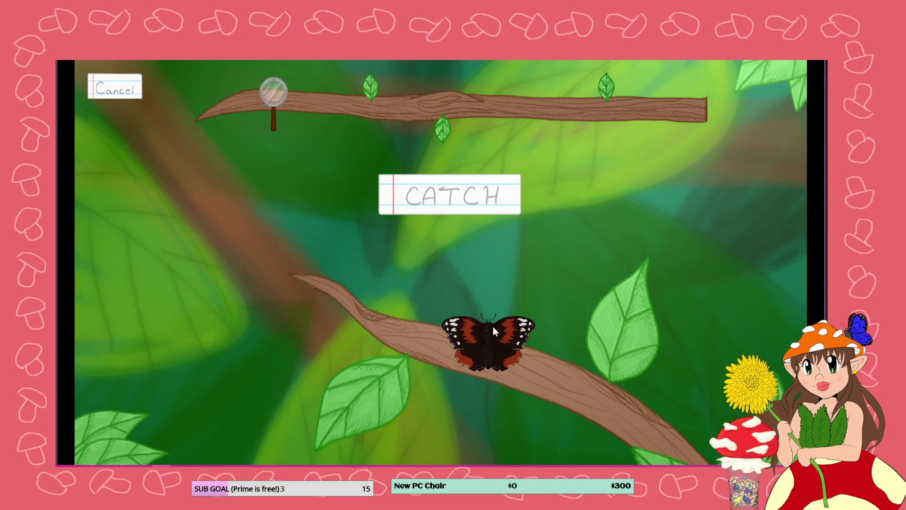
pyautogui.hotkey('alt', 'F4')
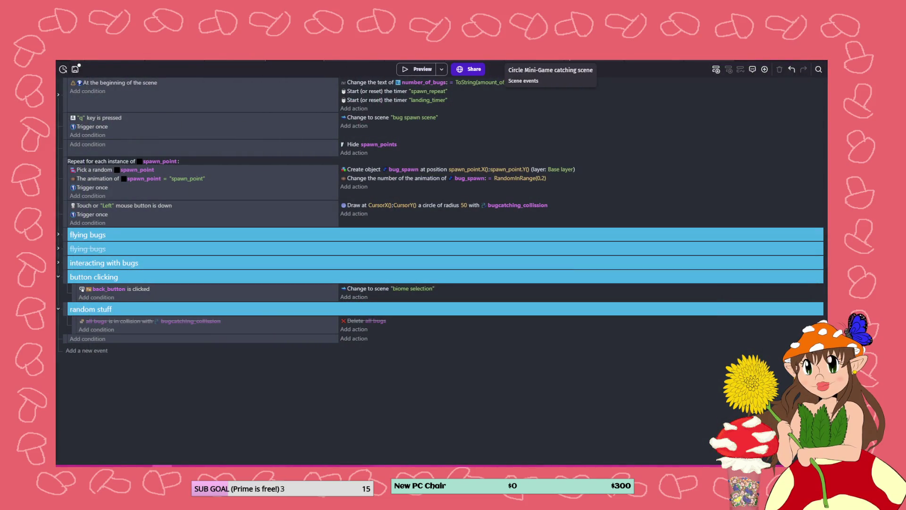
# - Open bug_spawn from minigame parts and view its butterfly sprite's 250 by 160 px size, changing nothing
pyautogui.click(607, 62)
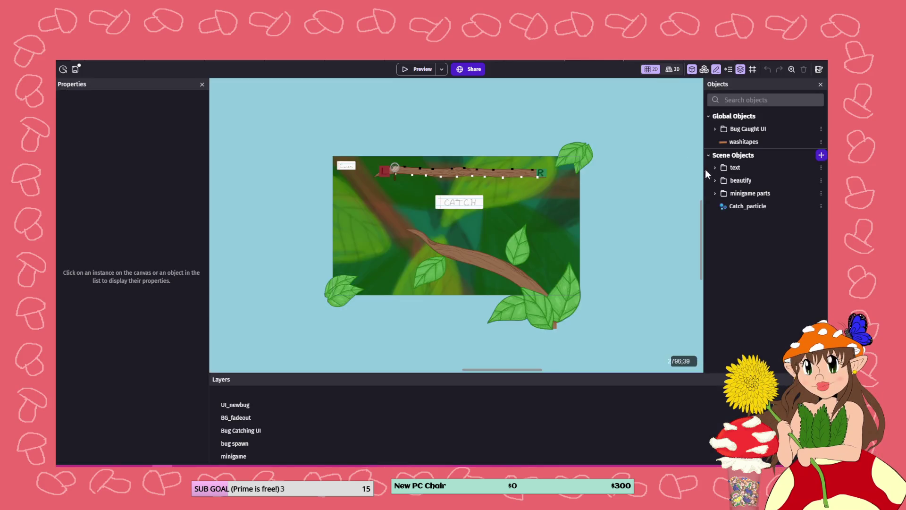
pyautogui.click(718, 177)
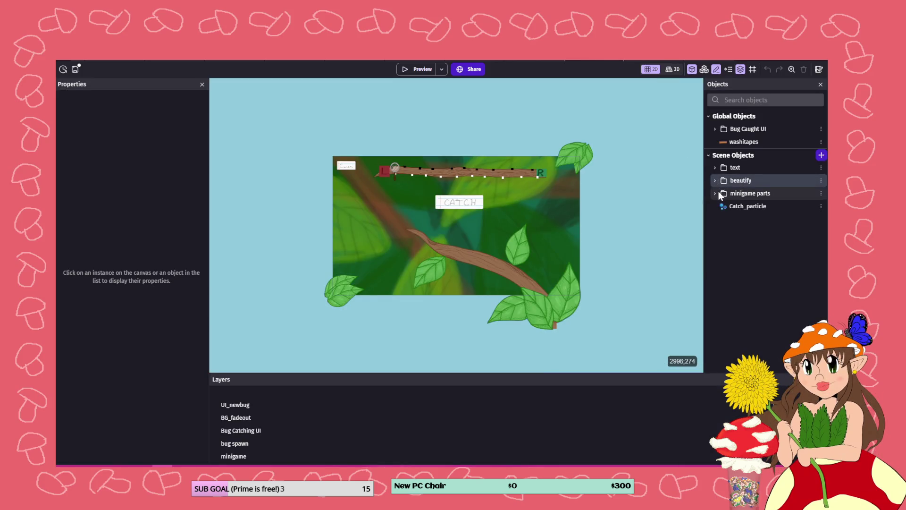
pyautogui.click(721, 191)
pyautogui.click(715, 191)
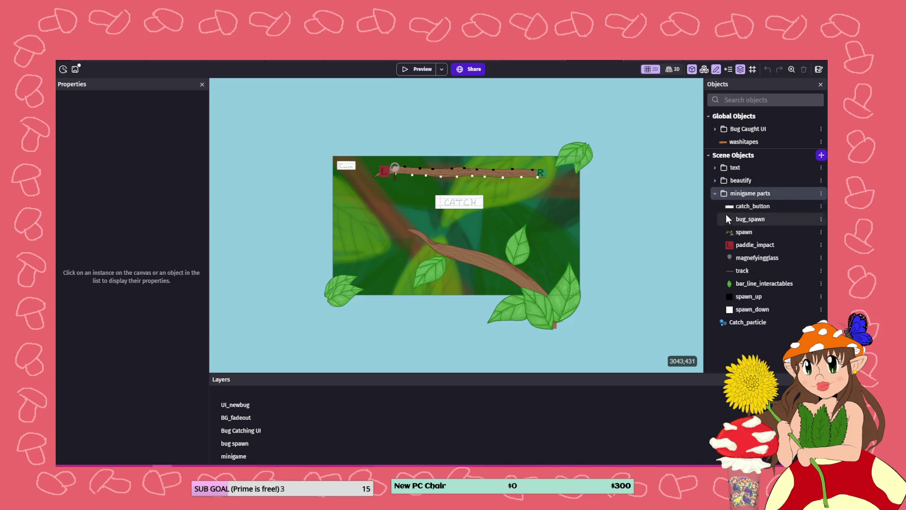
pyautogui.doubleClick(735, 217)
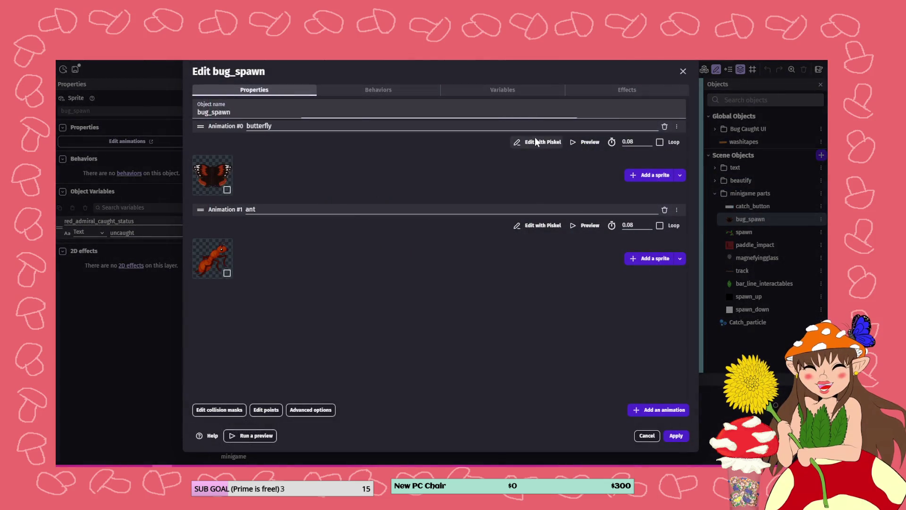
pyautogui.click(535, 141)
pyautogui.click(700, 250)
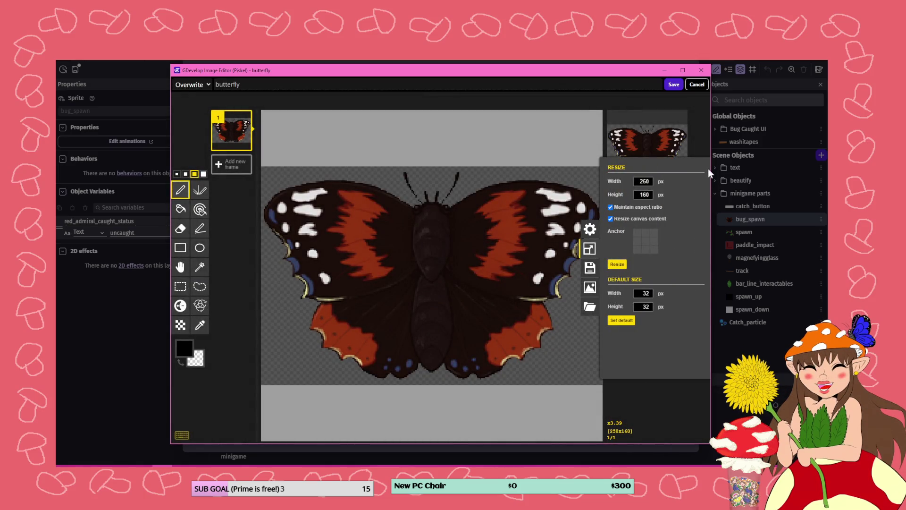
pyautogui.click(701, 69)
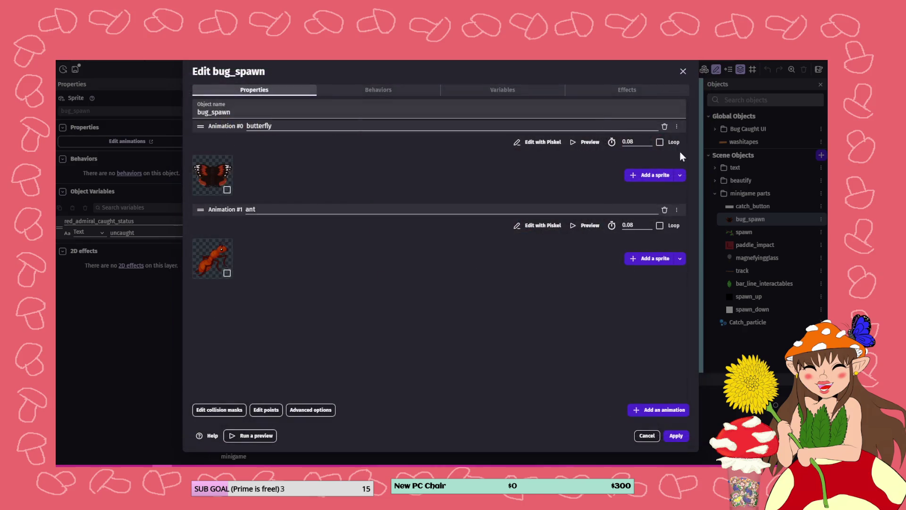
pyautogui.click(677, 435)
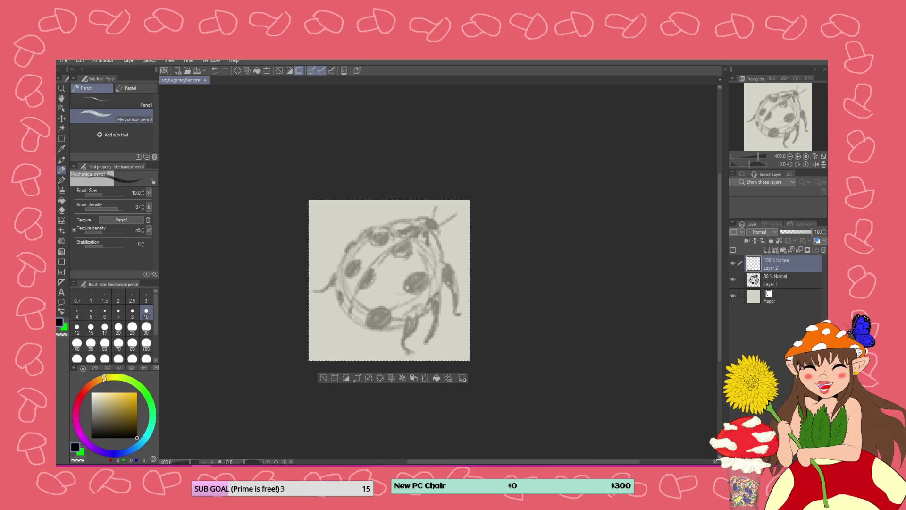
# - Create a new 175 by 175 px canvas
pyautogui.click(62, 60)
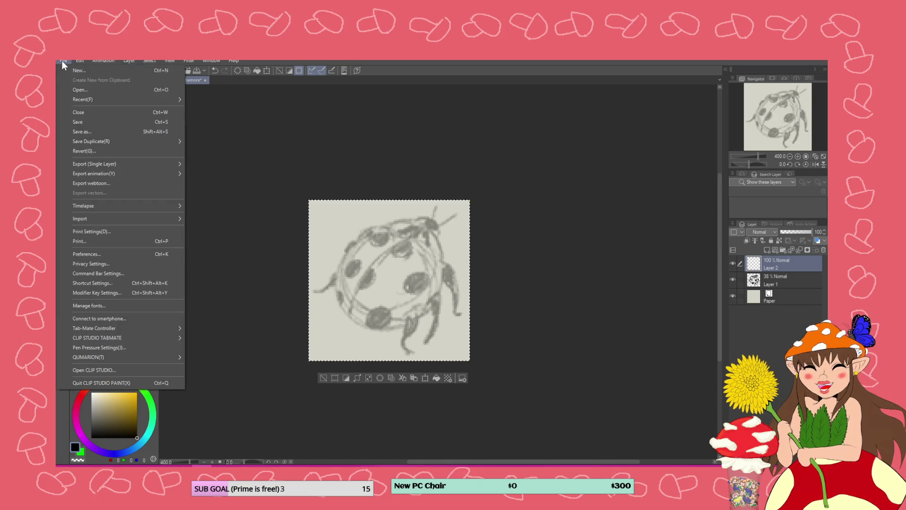
pyautogui.click(72, 73)
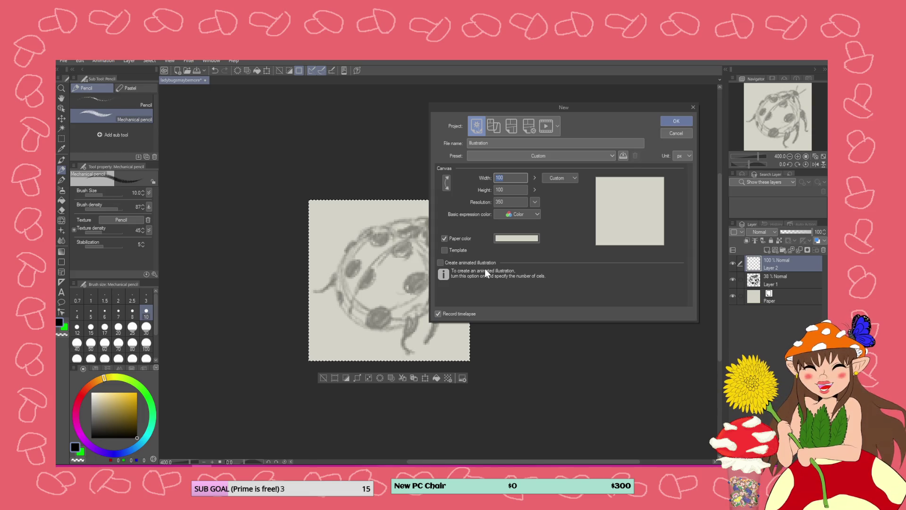
pyautogui.write('175')
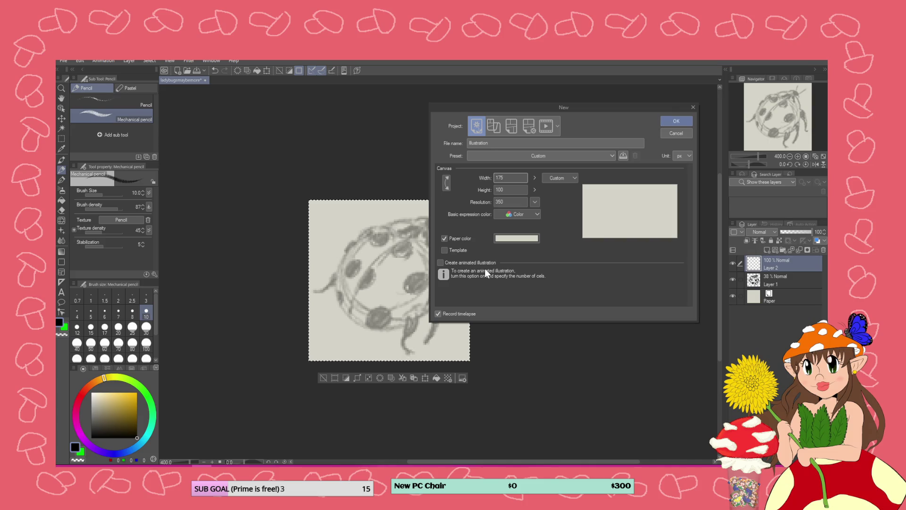
pyautogui.press('Tab')
pyautogui.write('175')
pyautogui.press('Return')
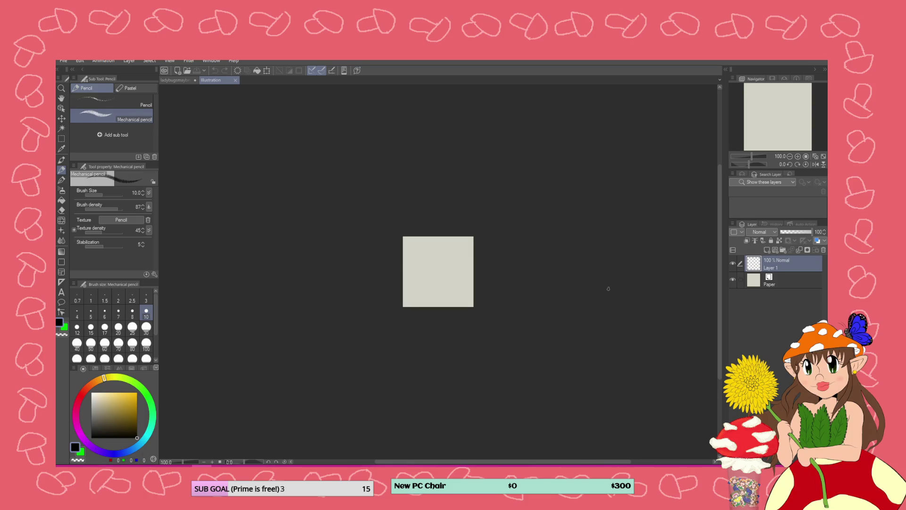
# - Paste the ladybug sketch layer into the new canvas and scale it up to fill it
pyautogui.click(171, 81)
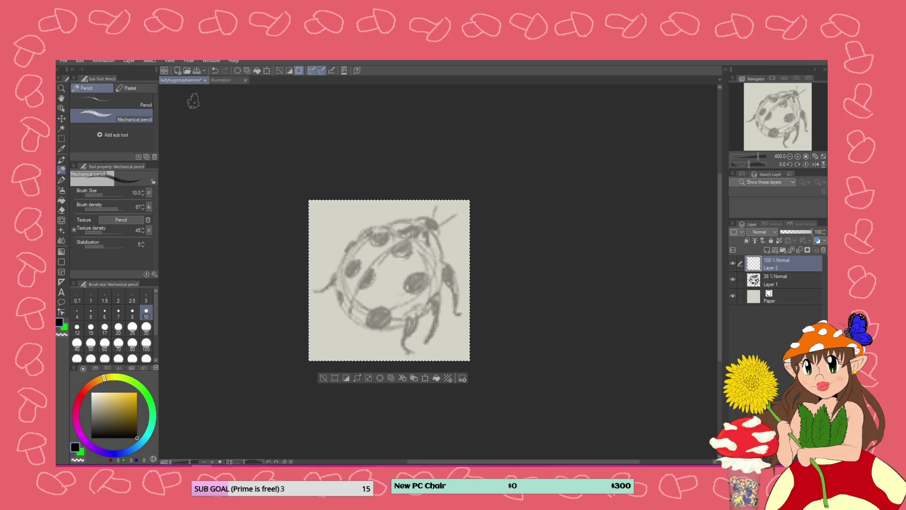
pyautogui.click(760, 281)
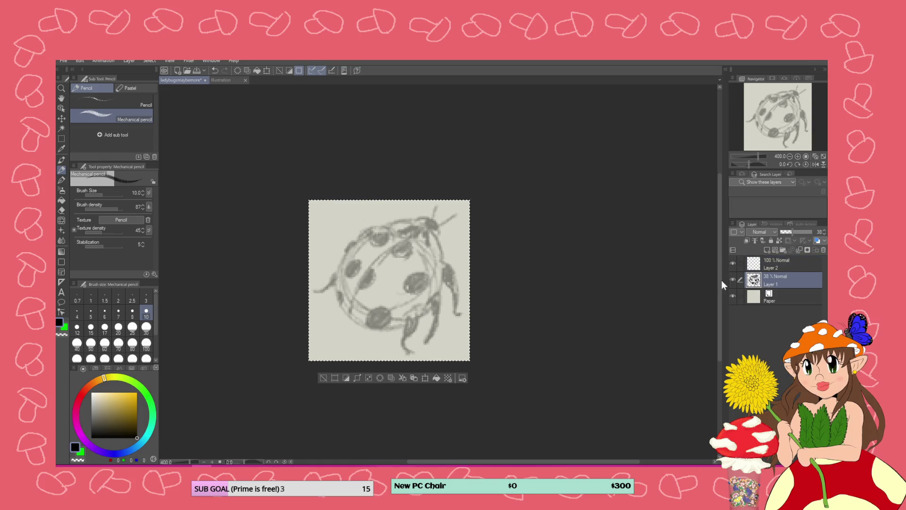
pyautogui.click(220, 81)
pyautogui.hotkey('ctrl', 'v')
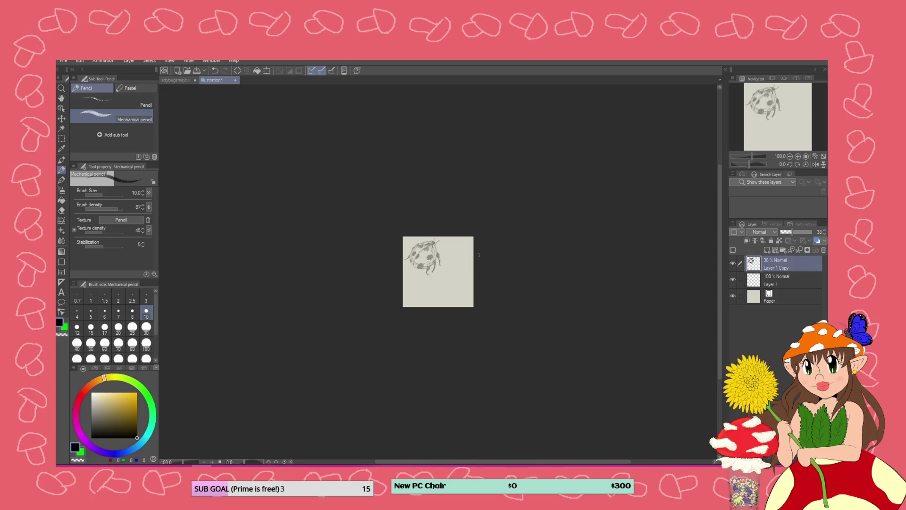
pyautogui.hotkey('ctrl', 'a')
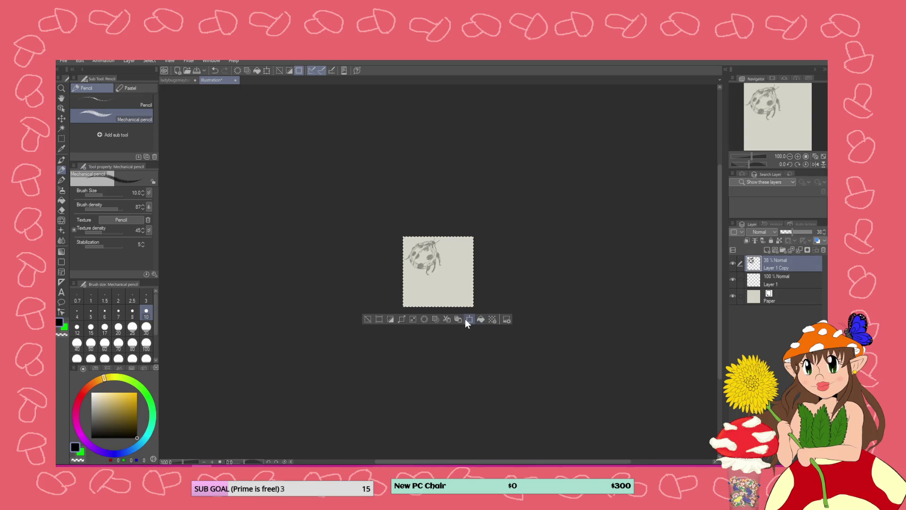
pyautogui.click(465, 318)
pyautogui.moveTo(473, 307); pyautogui.dragTo(513, 358)
pyautogui.click(439, 370)
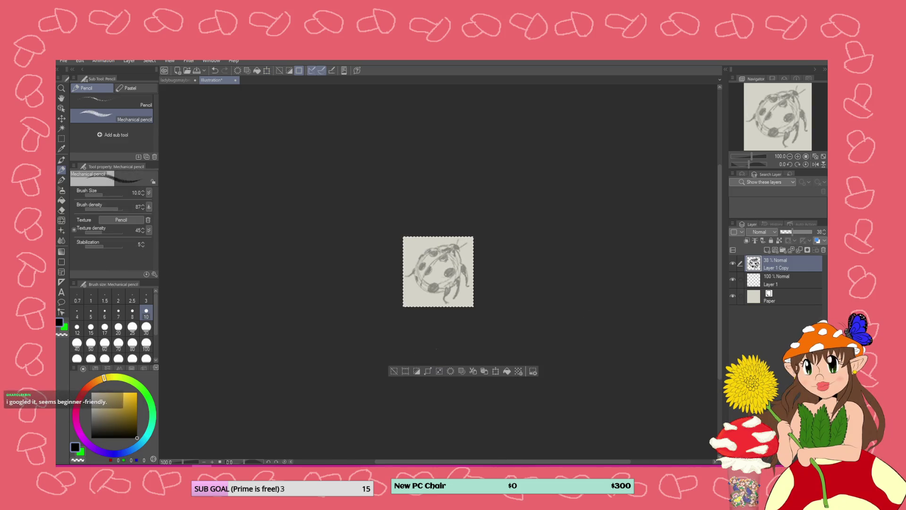
pyautogui.scroll(1, 478, 286)
pyautogui.scroll(2, 474, 291)
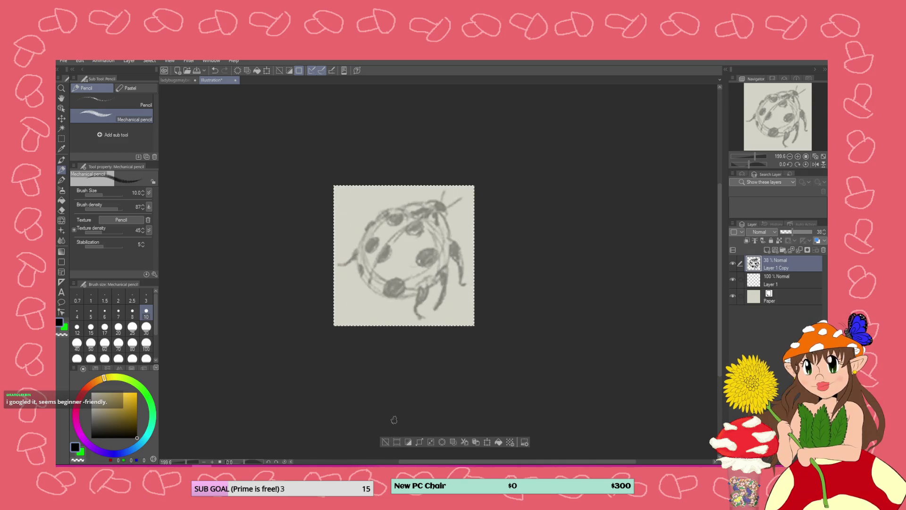
pyautogui.click(384, 445)
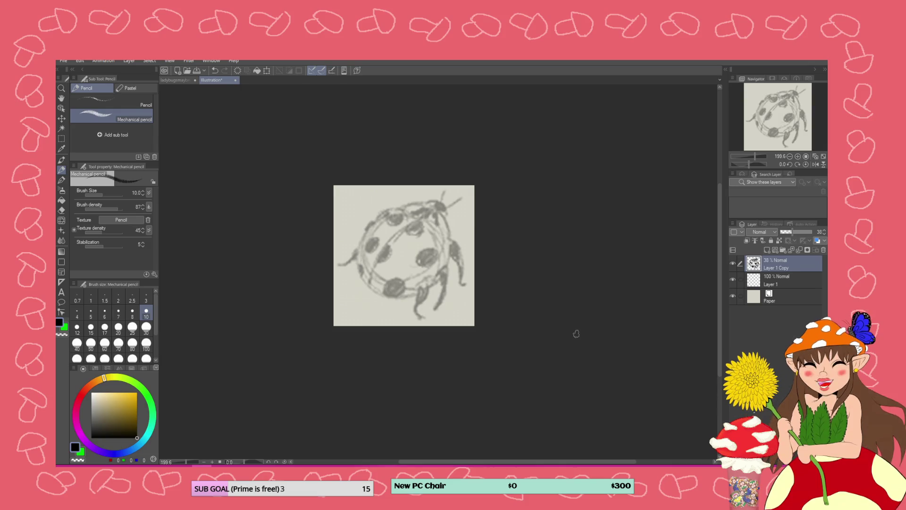
pyautogui.click(169, 80)
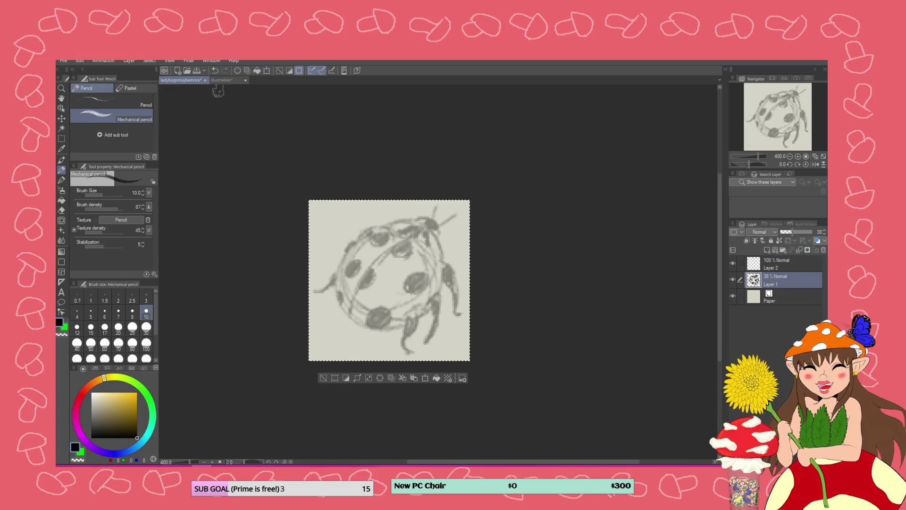
pyautogui.click(228, 79)
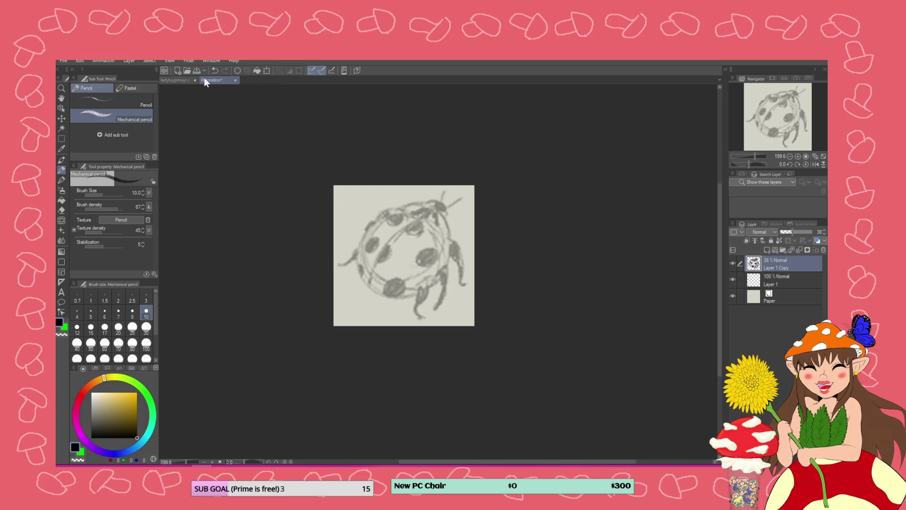
pyautogui.click(182, 78)
pyautogui.click(219, 80)
pyautogui.click(184, 78)
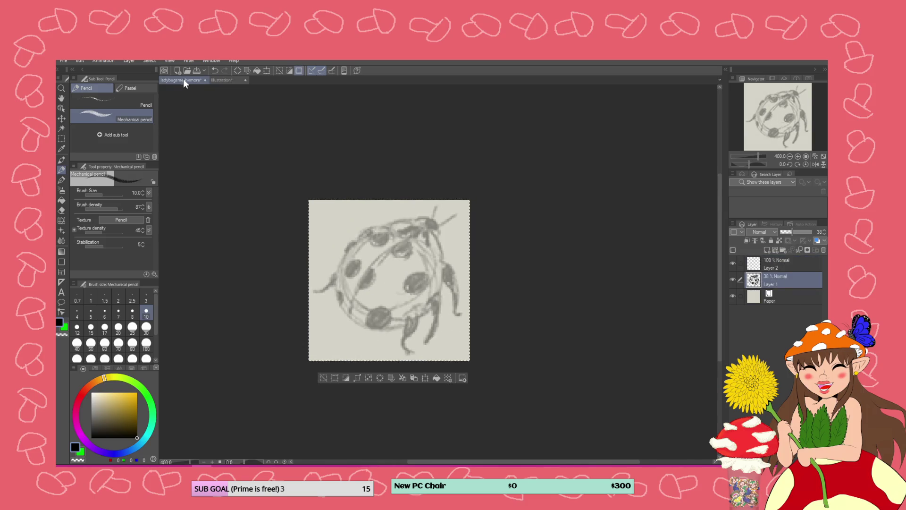
pyautogui.click(222, 81)
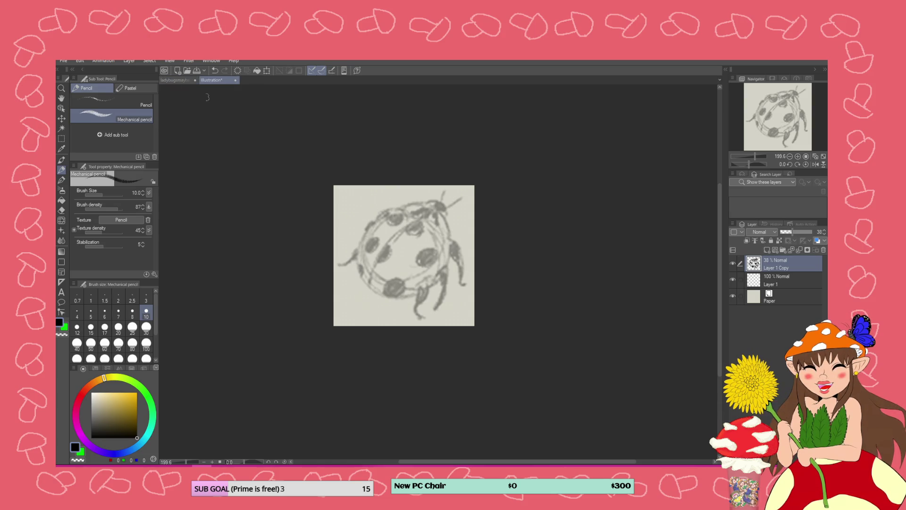
pyautogui.click(65, 61)
# - Save the canvas in the Bugs folder as ladybugsmaybemore_bigger, extending the existing ladybugsmaybemore name
pyautogui.click(102, 130)
pyautogui.click(148, 110)
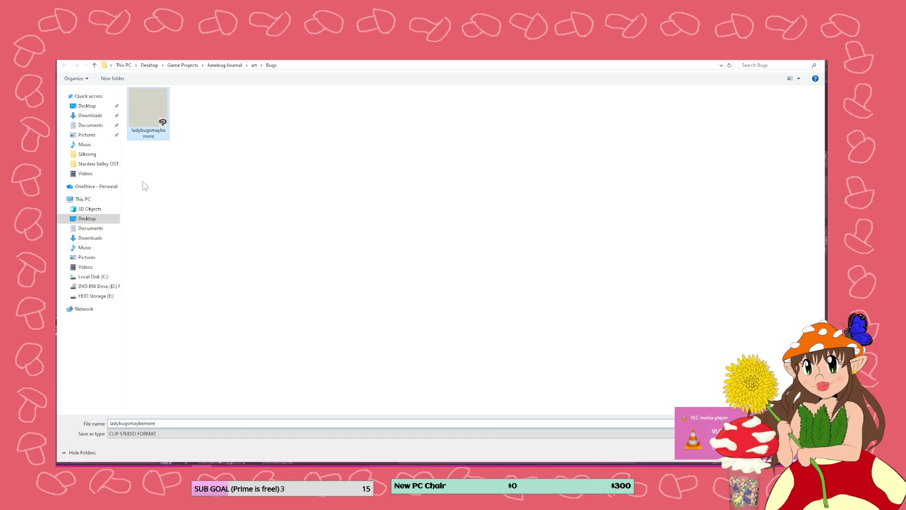
pyautogui.click(162, 419)
pyautogui.click(162, 417)
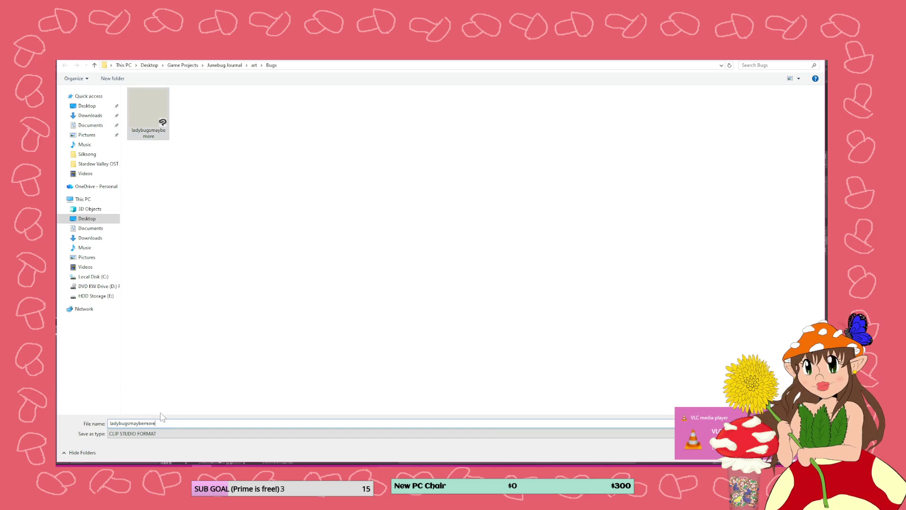
pyautogui.write('_b')
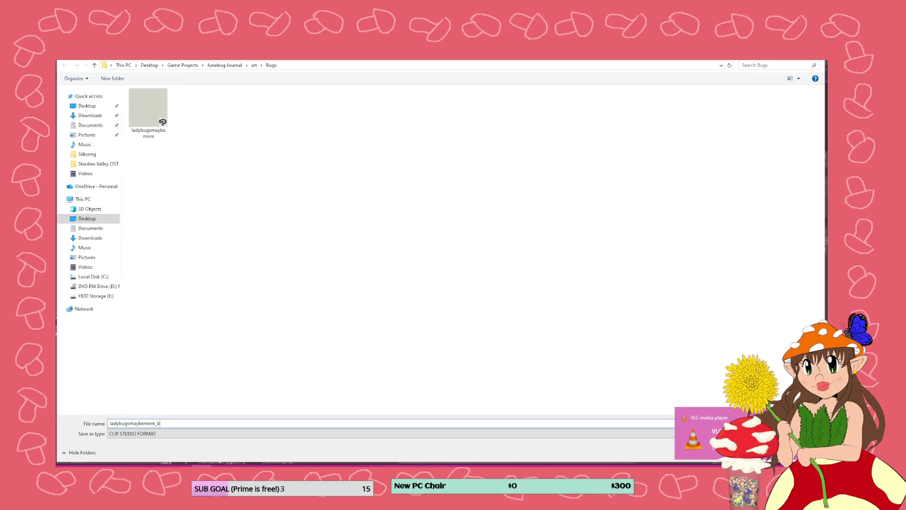
pyautogui.write('gger')
pyautogui.press('Return')
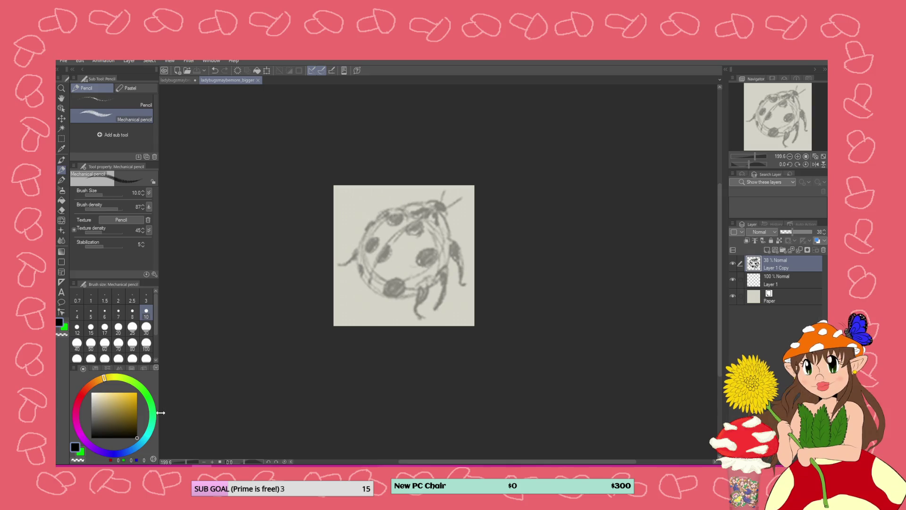
# - Save and close the original ladybugsmaybemore file, then stack and select blank Layer 1 above the sketch copy
pyautogui.click(195, 80)
pyautogui.click(417, 205)
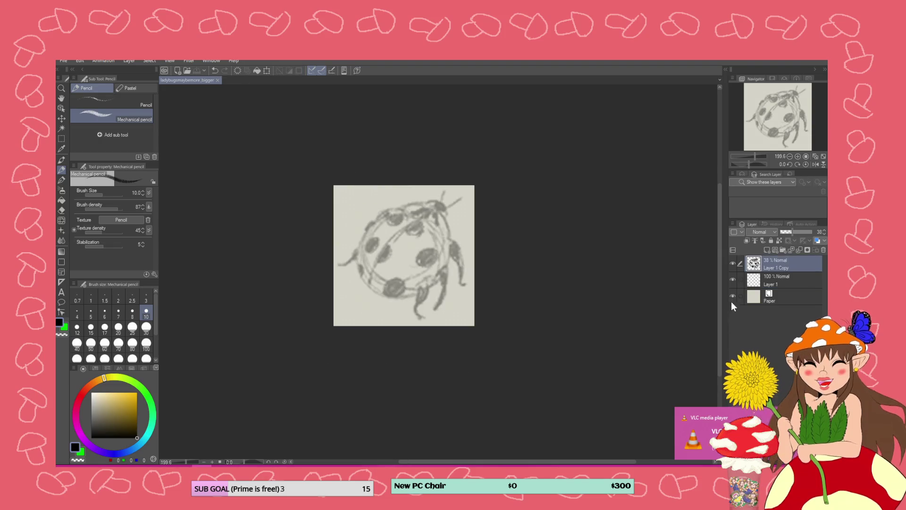
pyautogui.moveTo(761, 281); pyautogui.dragTo(769, 265)
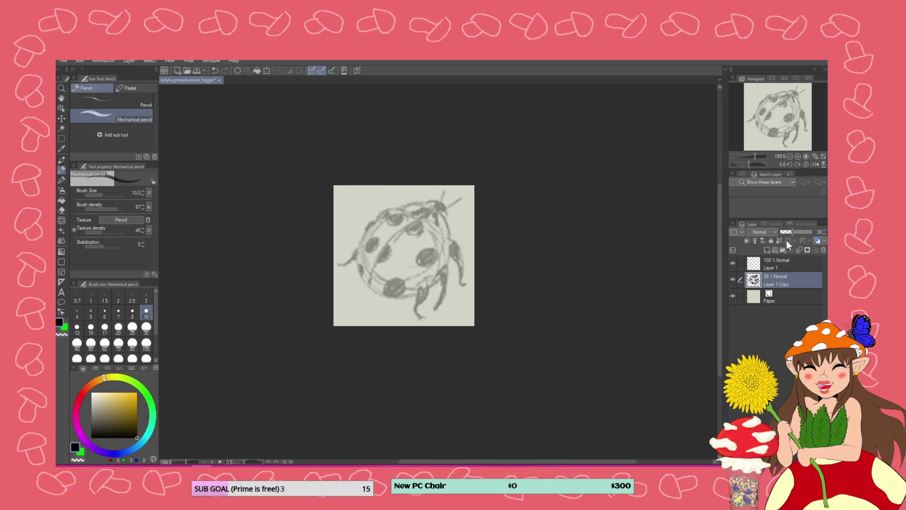
pyautogui.click(775, 265)
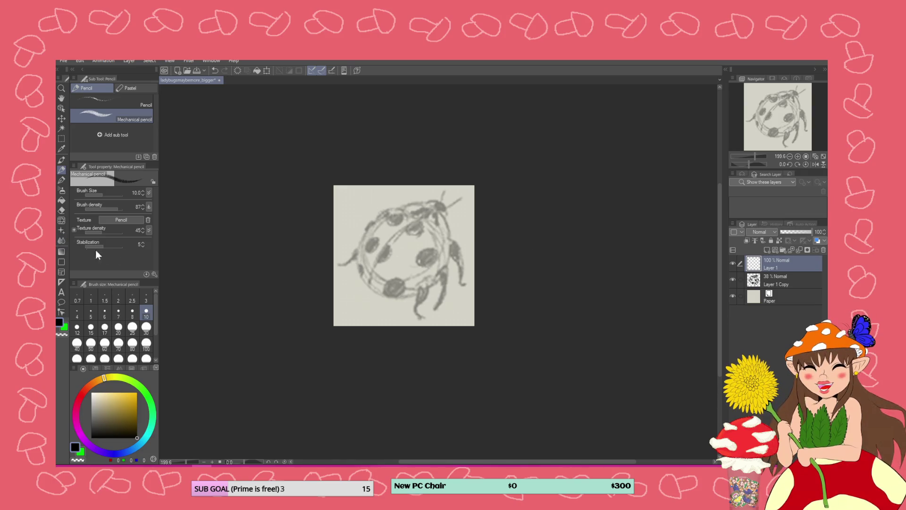
# - Pick a red hue for drawing
pyautogui.scroll(4, 312, 273)
pyautogui.scroll(-1, 312, 273)
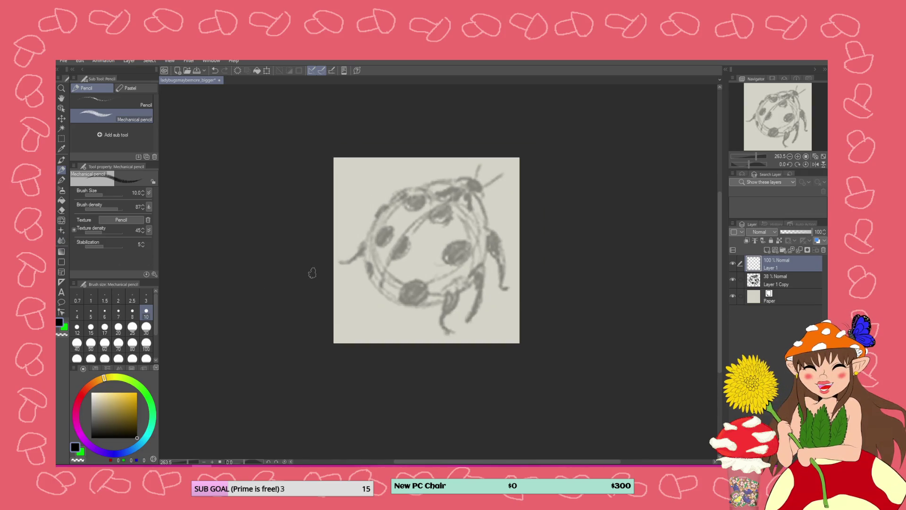
pyautogui.click(81, 401)
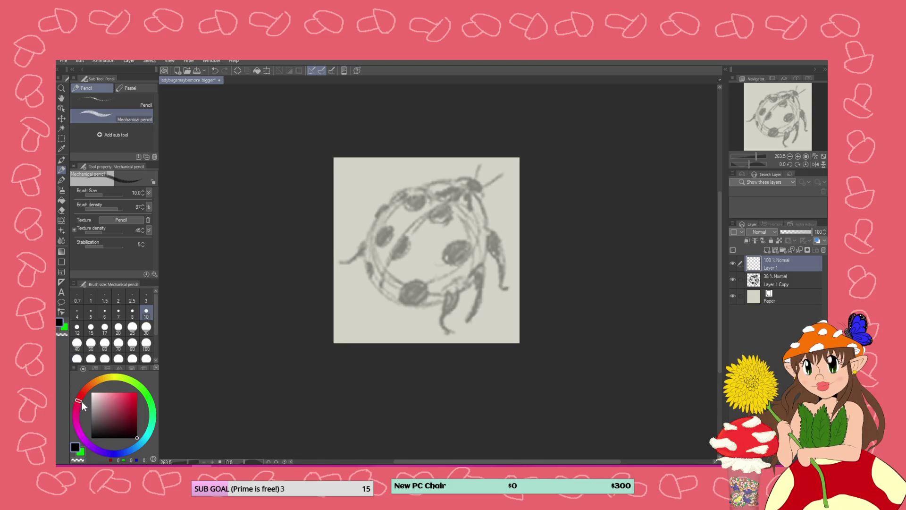
# - Choose a dark red-orange drawing colour
pyautogui.click(129, 411)
pyautogui.moveTo(129, 411); pyautogui.dragTo(150, 415)
pyautogui.click(84, 394)
pyautogui.click(137, 418)
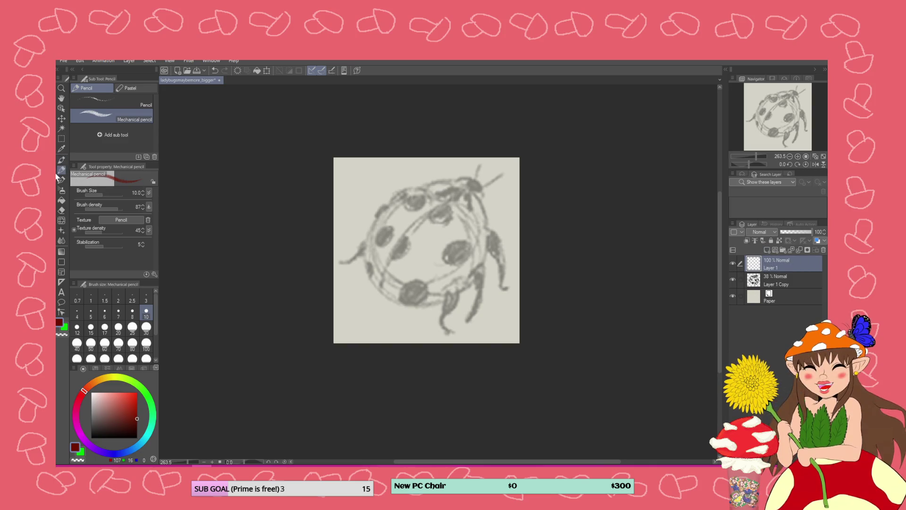
# - Try red strokes over the ladybug at pencil size 6, undoing them
pyautogui.moveTo(396, 194)
pyautogui.mouseDown()
pyautogui.moveTo(384, 218)
pyautogui.moveTo(433, 269)
pyautogui.moveTo(461, 236)
pyautogui.mouseUp()
pyautogui.hotkey('ctrl', 'z')
pyautogui.press('[')
pyautogui.press('[')
pyautogui.press('[')
pyautogui.moveTo(439, 228)
pyautogui.mouseDown()
pyautogui.moveTo(387, 236)
pyautogui.moveTo(453, 265)
pyautogui.mouseUp()
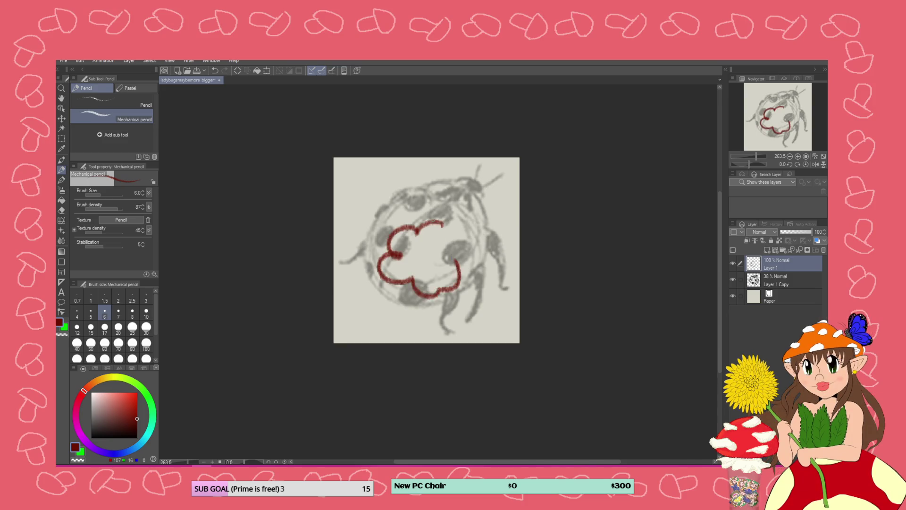
pyautogui.hotkey('ctrl', 'z')
pyautogui.scroll(2, 439, 216)
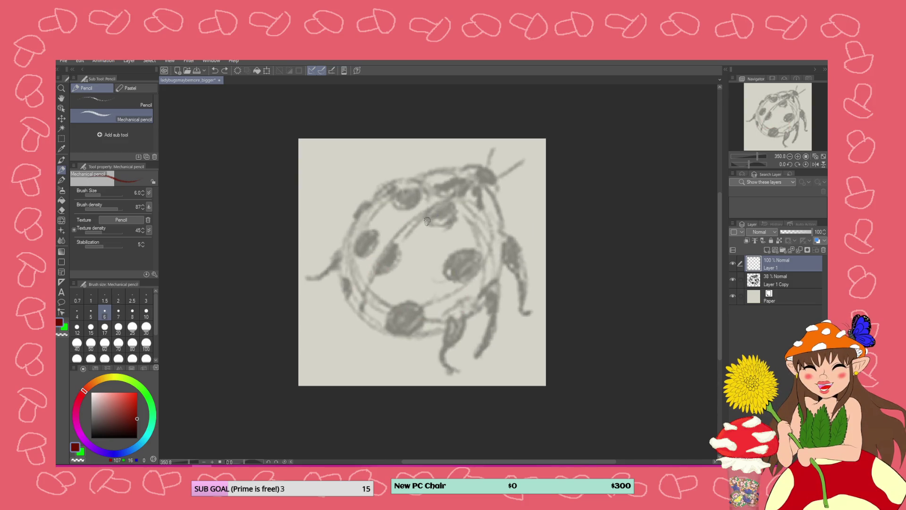
# - Draw and retry the red shell outline along the ladybug's sides and bottom
pyautogui.moveTo(450, 197)
pyautogui.mouseDown()
pyautogui.moveTo(385, 244)
pyautogui.moveTo(355, 293)
pyautogui.moveTo(353, 324)
pyautogui.mouseUp()
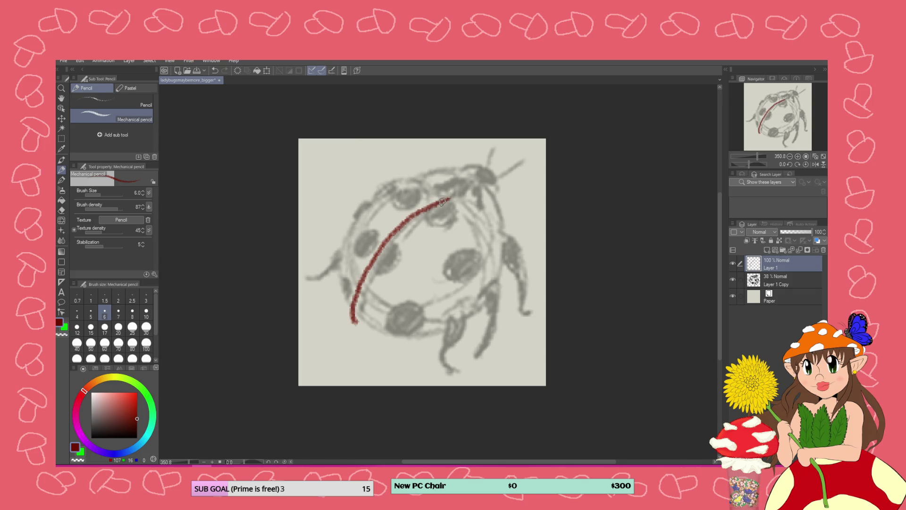
pyautogui.moveTo(447, 200)
pyautogui.mouseDown()
pyautogui.moveTo(431, 183)
pyautogui.moveTo(393, 179)
pyautogui.moveTo(354, 215)
pyautogui.moveTo(336, 268)
pyautogui.moveTo(357, 325)
pyautogui.mouseUp()
pyautogui.hotkey('ctrl', 'z')
pyautogui.hotkey('ctrl', 'z')
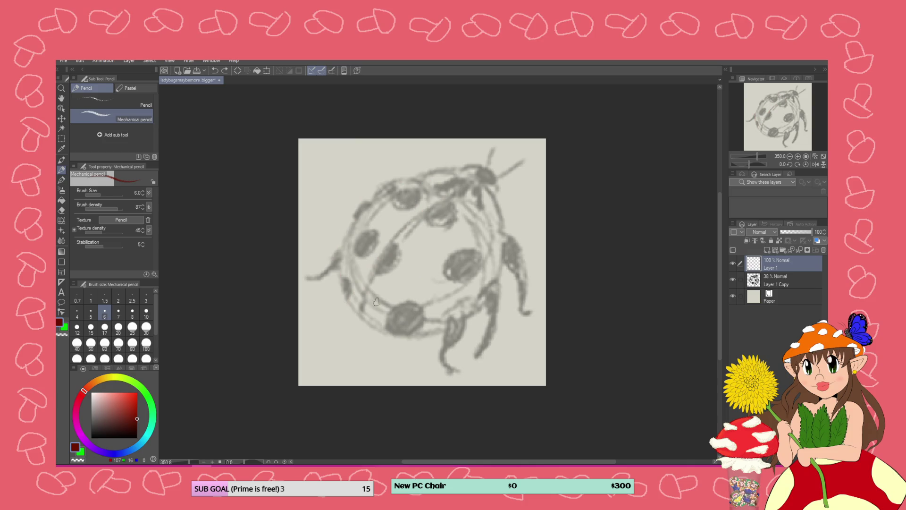
pyautogui.moveTo(449, 194)
pyautogui.mouseDown()
pyautogui.moveTo(467, 208)
pyautogui.moveTo(486, 273)
pyautogui.moveTo(467, 302)
pyautogui.mouseUp()
pyautogui.hotkey('ctrl', 'z')
pyautogui.moveTo(413, 337)
pyautogui.mouseDown()
pyautogui.moveTo(460, 325)
pyautogui.moveTo(493, 290)
pyautogui.moveTo(506, 238)
pyautogui.moveTo(487, 203)
pyautogui.moveTo(458, 182)
pyautogui.moveTo(410, 176)
pyautogui.moveTo(366, 197)
pyautogui.moveTo(343, 244)
pyautogui.moveTo(342, 297)
pyautogui.mouseUp()
pyautogui.moveTo(379, 330); pyautogui.dragTo(421, 334)
pyautogui.hotkey('ctrl', 'z')
pyautogui.hotkey('ctrl', 'z')
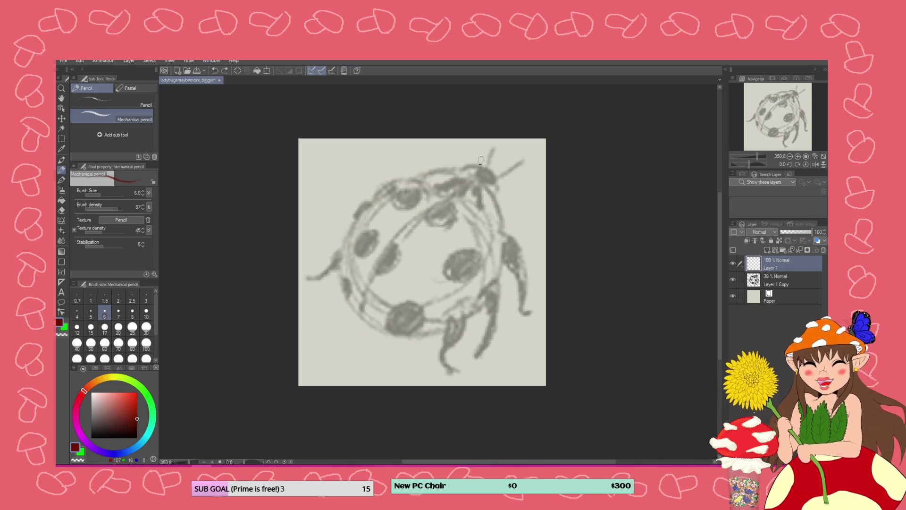
# - At pencil size 4, draw the wing-case split line and the shell's right and upper-left edges
pyautogui.click(77, 313)
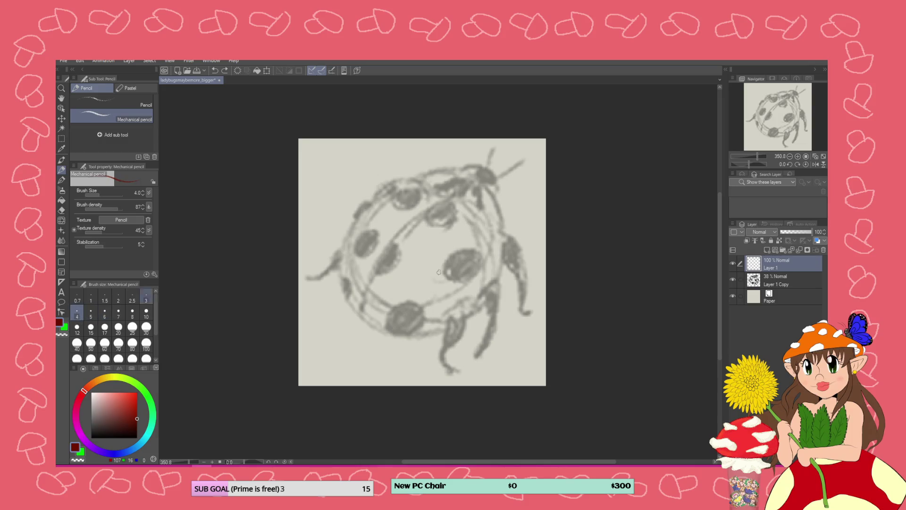
pyautogui.moveTo(449, 196)
pyautogui.mouseDown()
pyautogui.moveTo(407, 222)
pyautogui.moveTo(357, 310)
pyautogui.mouseUp()
pyautogui.moveTo(450, 196)
pyautogui.mouseDown()
pyautogui.moveTo(493, 239)
pyautogui.moveTo(483, 297)
pyautogui.moveTo(453, 326)
pyautogui.moveTo(413, 338)
pyautogui.moveTo(368, 331)
pyautogui.moveTo(355, 306)
pyautogui.mouseUp()
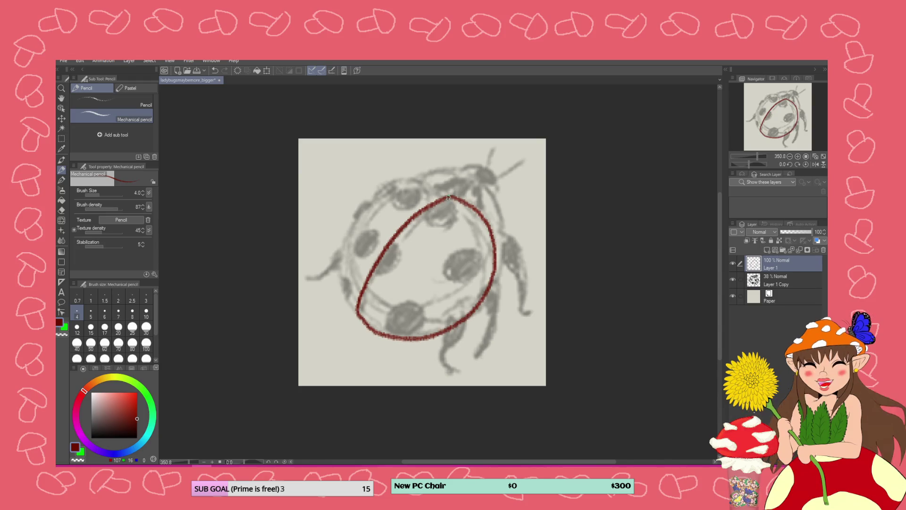
pyautogui.moveTo(447, 195)
pyautogui.mouseDown()
pyautogui.moveTo(410, 173)
pyautogui.moveTo(363, 197)
pyautogui.moveTo(337, 244)
pyautogui.moveTo(338, 297)
pyautogui.moveTo(369, 324)
pyautogui.mouseUp()
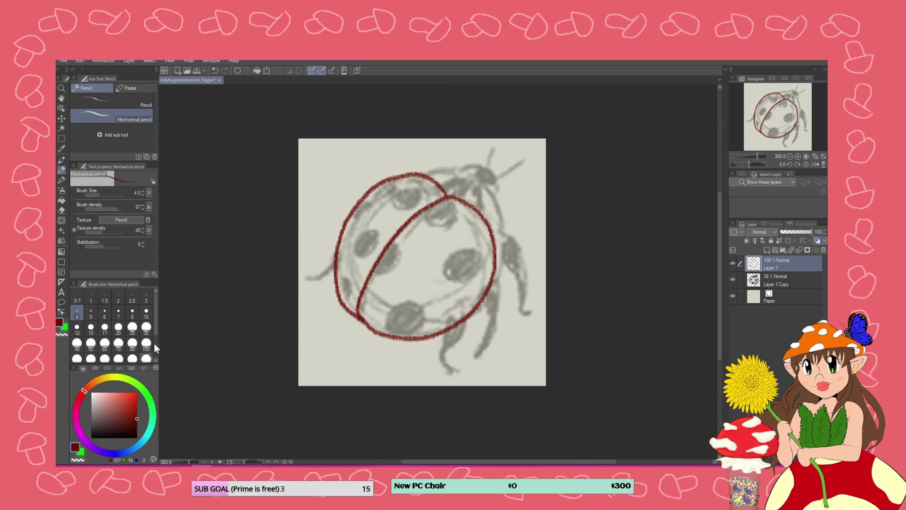
# - On a new layer, dab a small red dot in the canvas's top-left corner
pyautogui.click(767, 250)
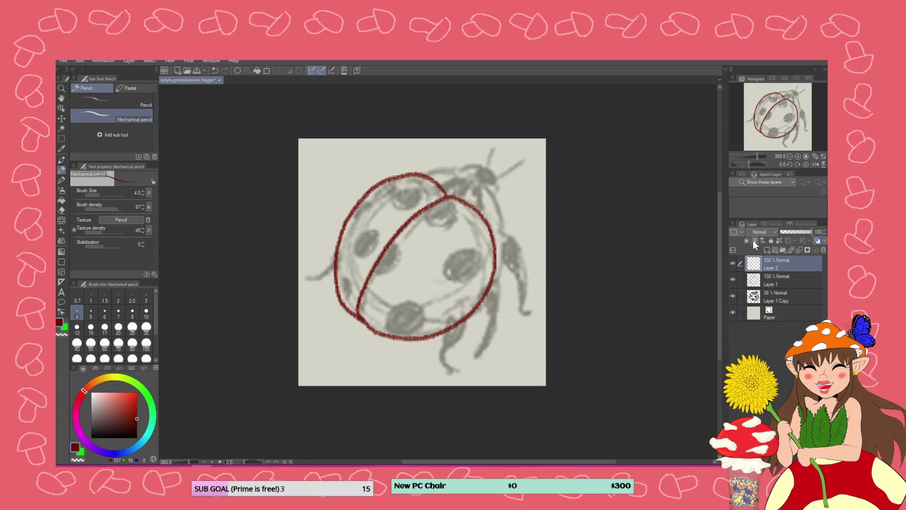
pyautogui.moveTo(327, 167); pyautogui.dragTo(323, 176)
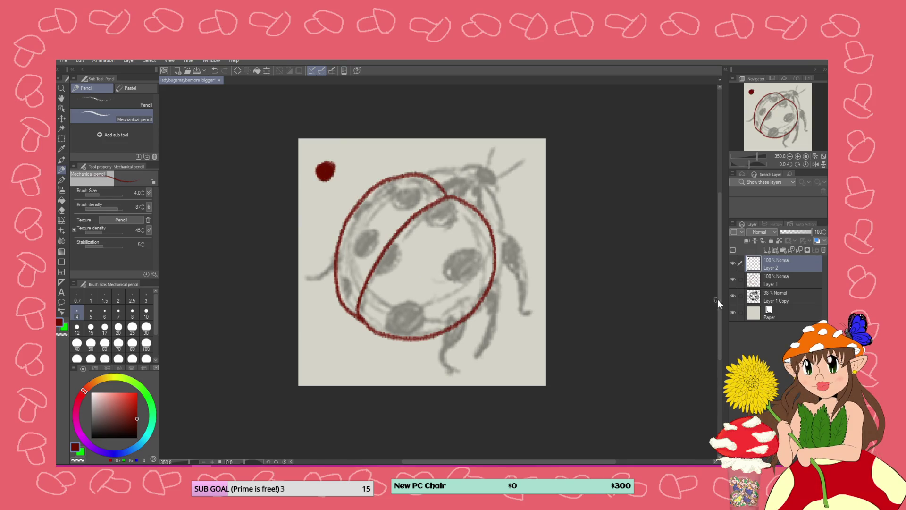
pyautogui.click(760, 286)
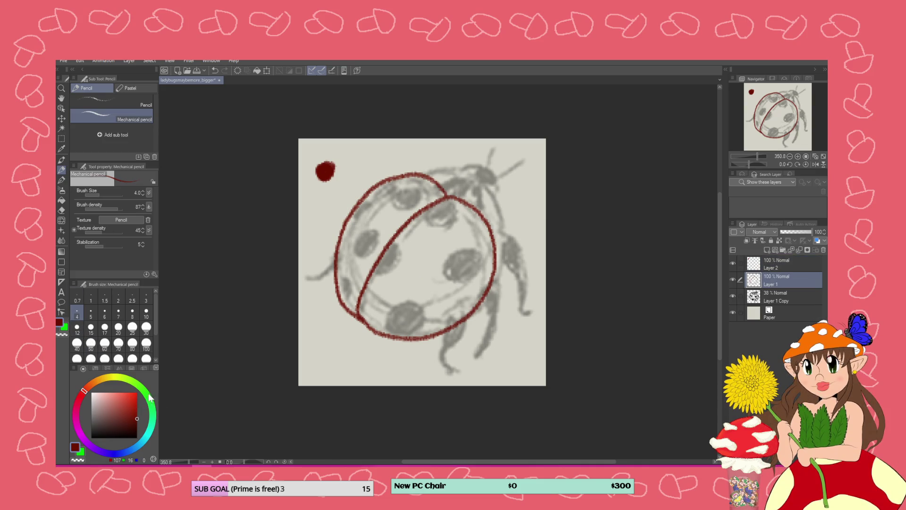
# - Switch the colour to dark grey and draw a short line along the shell top
pyautogui.click(96, 424)
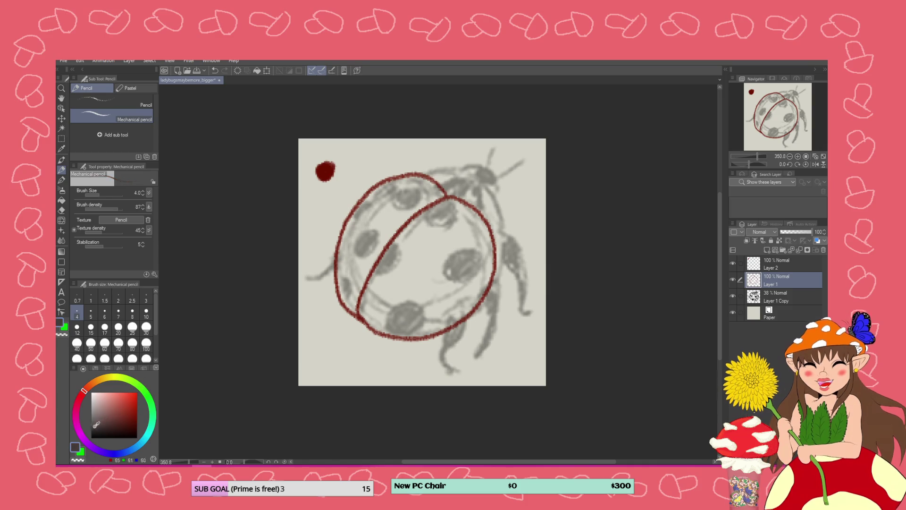
pyautogui.moveTo(96, 424)
pyautogui.mouseDown()
pyautogui.moveTo(87, 416)
pyautogui.moveTo(91, 437)
pyautogui.mouseUp()
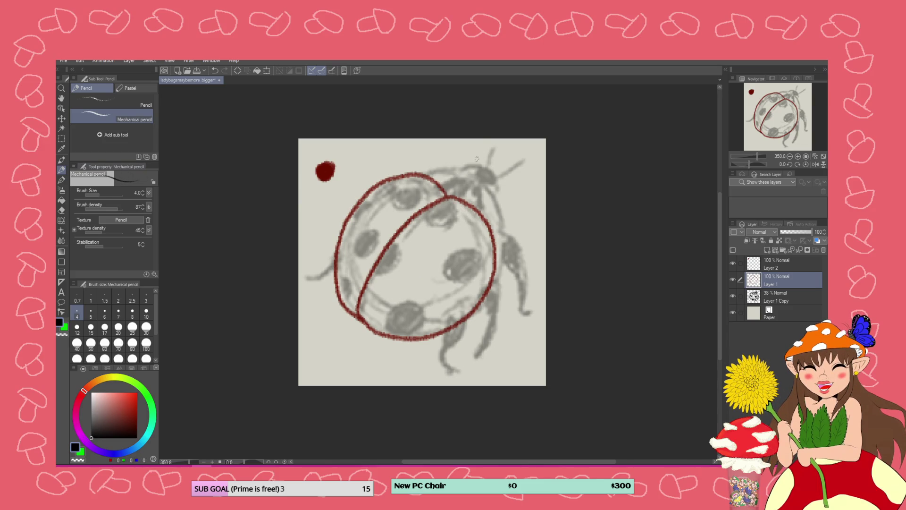
pyautogui.moveTo(421, 174); pyautogui.dragTo(453, 171)
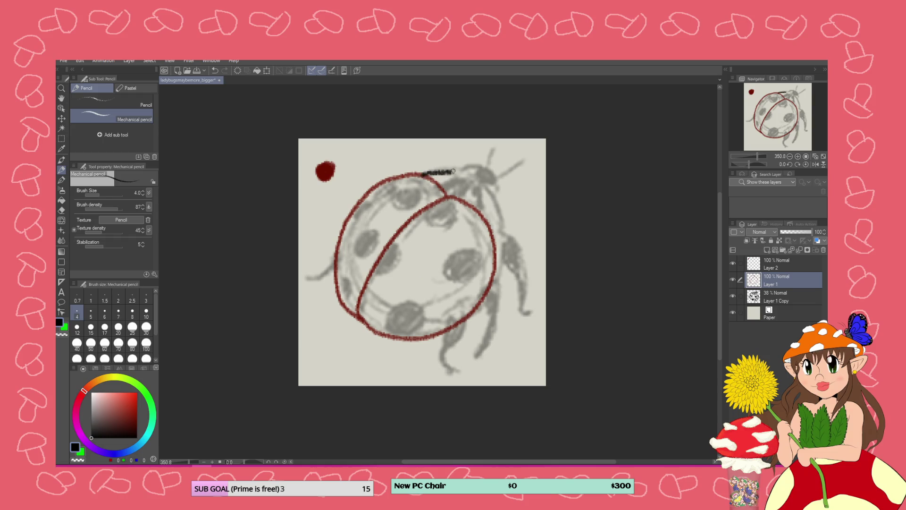
pyautogui.click(774, 294)
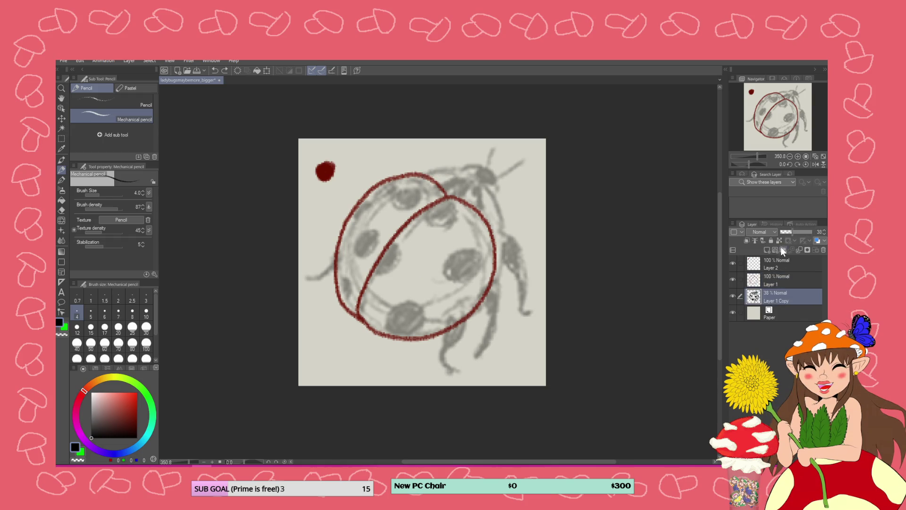
# - On a new layer, ink the shell's upper-right edge and fill the ladybug's head in black
pyautogui.click(768, 249)
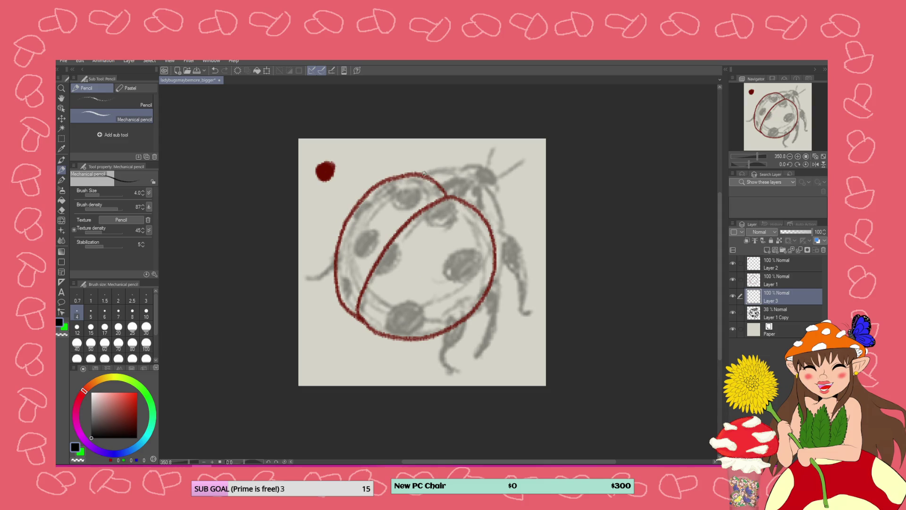
pyautogui.moveTo(424, 174)
pyautogui.mouseDown()
pyautogui.moveTo(480, 180)
pyautogui.moveTo(501, 210)
pyautogui.moveTo(494, 241)
pyautogui.mouseUp()
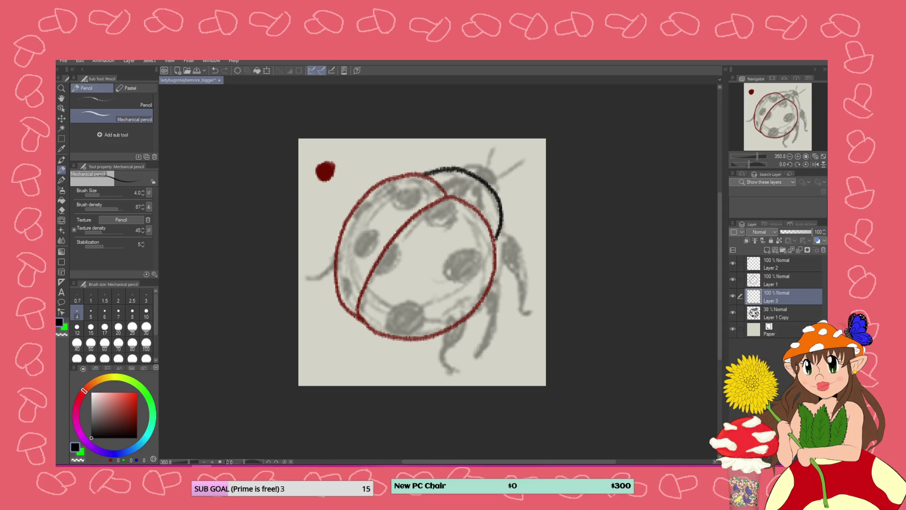
pyautogui.moveTo(484, 186); pyautogui.dragTo(489, 218)
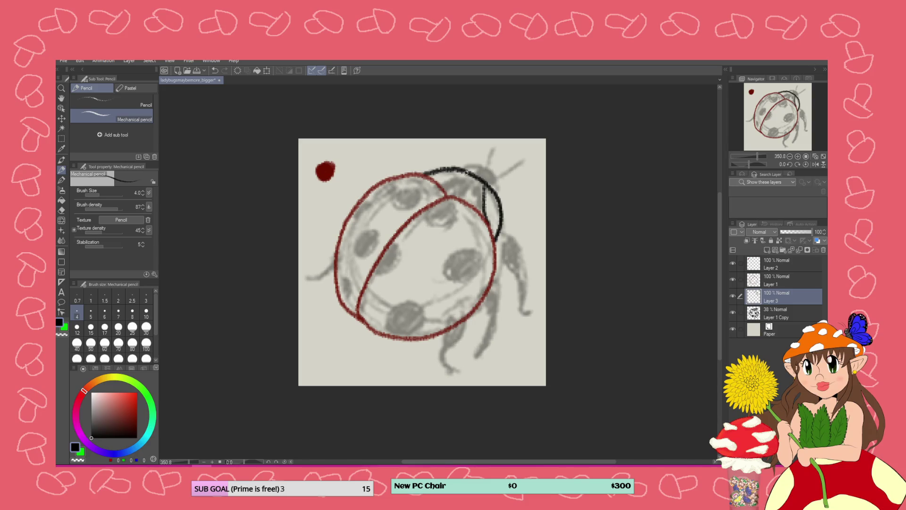
pyautogui.moveTo(466, 173)
pyautogui.mouseDown()
pyautogui.moveTo(438, 186)
pyautogui.moveTo(471, 165)
pyautogui.moveTo(497, 184)
pyautogui.moveTo(475, 170)
pyautogui.moveTo(494, 187)
pyautogui.moveTo(480, 179)
pyautogui.moveTo(489, 219)
pyautogui.moveTo(486, 182)
pyautogui.moveTo(481, 210)
pyautogui.moveTo(482, 189)
pyautogui.moveTo(448, 195)
pyautogui.moveTo(477, 177)
pyautogui.moveTo(468, 203)
pyautogui.mouseUp()
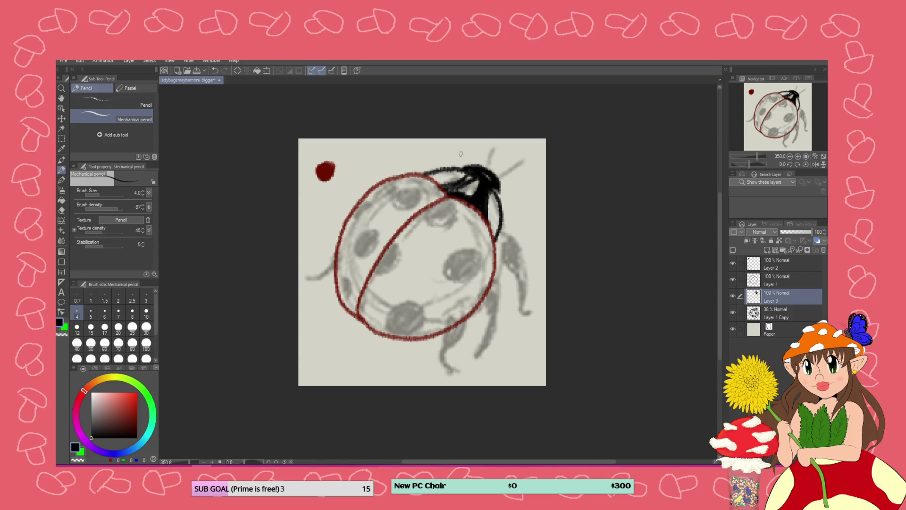
pyautogui.hotkey('ctrl', 'z')
pyautogui.hotkey('ctrl', 'z')
pyautogui.hotkey('ctrl', 'z')
pyautogui.hotkey('ctrl', 'z')
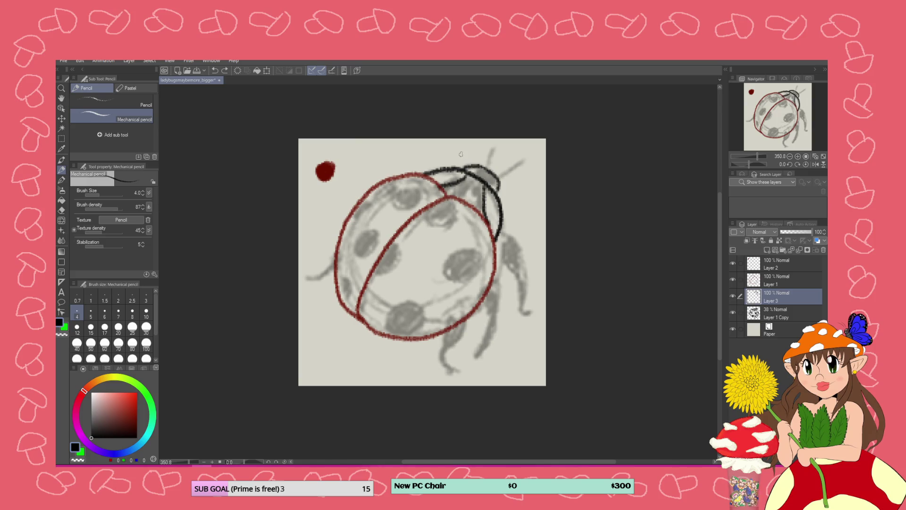
pyautogui.moveTo(497, 193)
pyautogui.mouseDown()
pyautogui.moveTo(473, 170)
pyautogui.moveTo(498, 194)
pyautogui.moveTo(524, 165)
pyautogui.moveTo(491, 178)
pyautogui.moveTo(484, 168)
pyautogui.moveTo(499, 195)
pyautogui.mouseUp()
pyautogui.hotkey('ctrl', 'z')
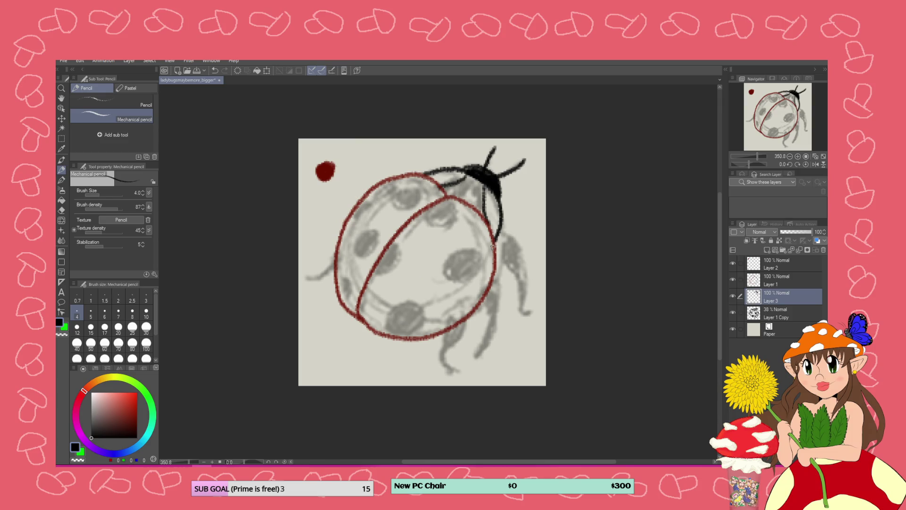
# - Draw black legs along the ladybug's right and lower side
pyautogui.moveTo(492, 246)
pyautogui.mouseDown()
pyautogui.moveTo(494, 268)
pyautogui.moveTo(511, 247)
pyautogui.moveTo(529, 308)
pyautogui.mouseUp()
pyautogui.moveTo(490, 254)
pyautogui.mouseDown()
pyautogui.moveTo(501, 275)
pyautogui.moveTo(514, 269)
pyautogui.moveTo(524, 305)
pyautogui.mouseUp()
pyautogui.moveTo(489, 280)
pyautogui.mouseDown()
pyautogui.moveTo(494, 346)
pyautogui.moveTo(483, 302)
pyautogui.moveTo(441, 377)
pyautogui.moveTo(443, 336)
pyautogui.moveTo(469, 309)
pyautogui.mouseUp()
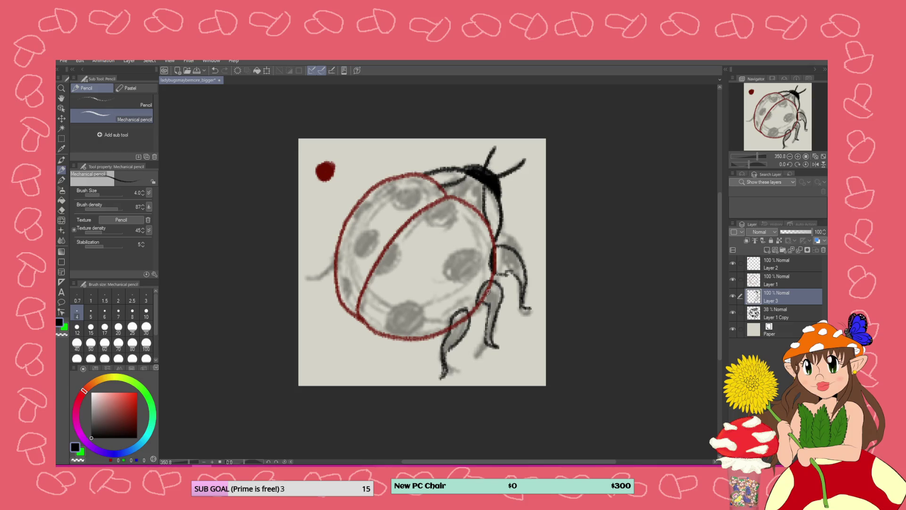
# - Move Layer 3 above Layer 1 and ink the front and left legs in black
pyautogui.moveTo(754, 297); pyautogui.dragTo(754, 268)
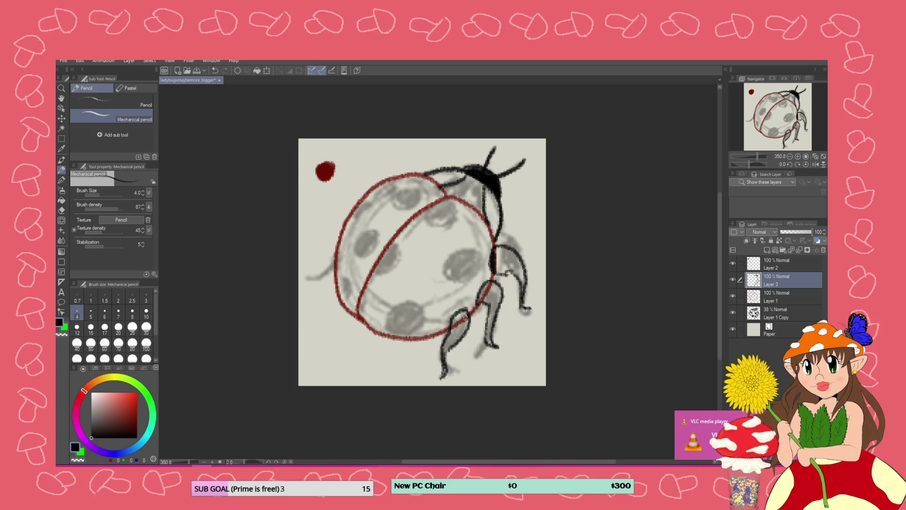
pyautogui.moveTo(466, 318)
pyautogui.mouseDown()
pyautogui.moveTo(458, 329)
pyautogui.moveTo(469, 309)
pyautogui.moveTo(454, 315)
pyautogui.mouseUp()
pyautogui.hotkey('ctrl', 'z')
pyautogui.moveTo(336, 257)
pyautogui.mouseDown()
pyautogui.moveTo(304, 278)
pyautogui.moveTo(339, 264)
pyautogui.mouseUp()
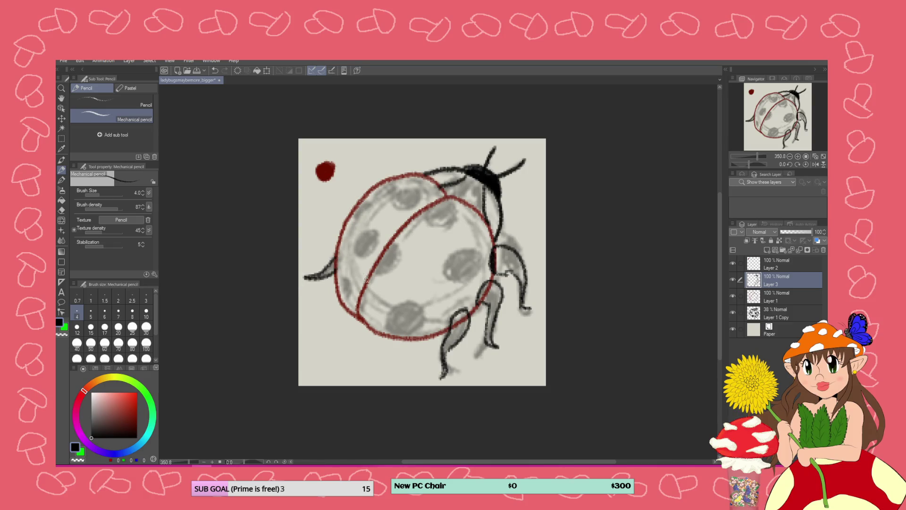
pyautogui.moveTo(306, 278); pyautogui.dragTo(304, 282)
# - Circle the grey shell spots with black outlines
pyautogui.moveTo(406, 338)
pyautogui.mouseDown()
pyautogui.moveTo(425, 326)
pyautogui.moveTo(413, 303)
pyautogui.moveTo(386, 330)
pyautogui.moveTo(418, 337)
pyautogui.mouseUp()
pyautogui.moveTo(476, 257)
pyautogui.mouseDown()
pyautogui.moveTo(469, 247)
pyautogui.moveTo(446, 276)
pyautogui.moveTo(480, 261)
pyautogui.moveTo(472, 248)
pyautogui.mouseUp()
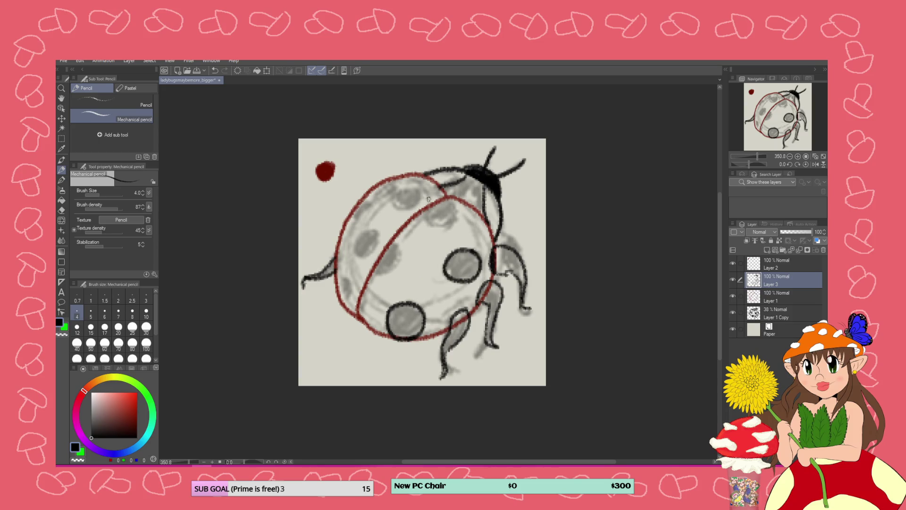
pyautogui.moveTo(429, 199)
pyautogui.mouseDown()
pyautogui.moveTo(441, 222)
pyautogui.moveTo(421, 198)
pyautogui.moveTo(437, 202)
pyautogui.mouseUp()
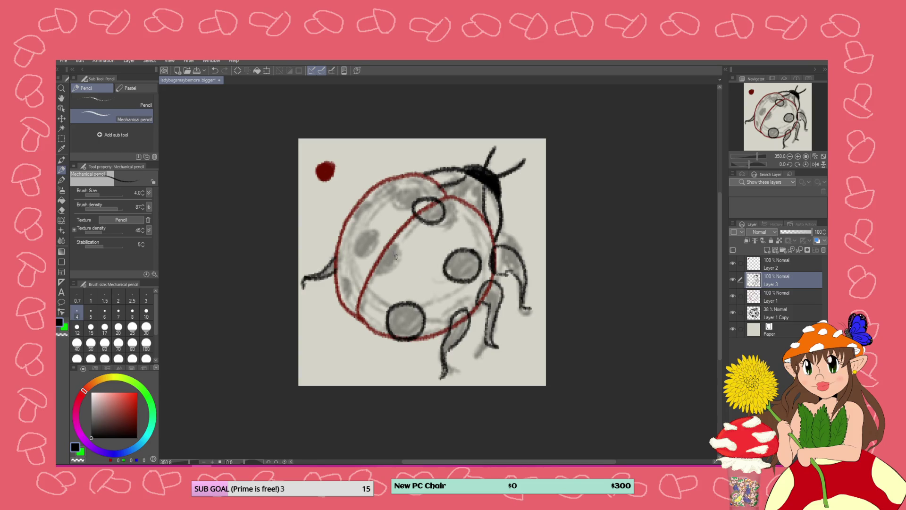
pyautogui.moveTo(392, 248)
pyautogui.mouseDown()
pyautogui.moveTo(400, 266)
pyautogui.moveTo(371, 279)
pyautogui.moveTo(378, 248)
pyautogui.moveTo(396, 243)
pyautogui.mouseUp()
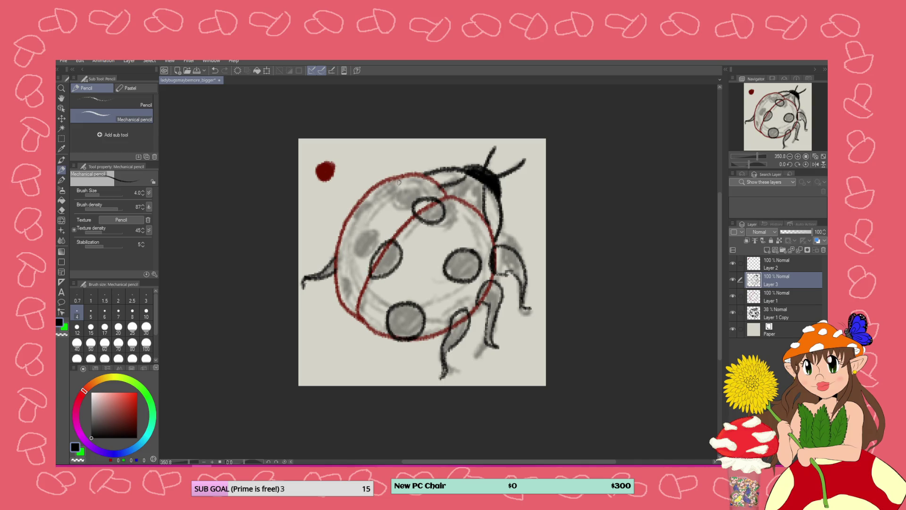
pyautogui.moveTo(399, 182)
pyautogui.mouseDown()
pyautogui.moveTo(383, 203)
pyautogui.moveTo(371, 186)
pyautogui.mouseUp()
pyautogui.moveTo(369, 231)
pyautogui.mouseDown()
pyautogui.moveTo(347, 240)
pyautogui.moveTo(369, 226)
pyautogui.mouseUp()
pyautogui.hotkey('ctrl', 'z')
pyautogui.moveTo(366, 231)
pyautogui.mouseDown()
pyautogui.moveTo(349, 237)
pyautogui.moveTo(371, 239)
pyautogui.moveTo(367, 225)
pyautogui.mouseUp()
pyautogui.moveTo(345, 304)
pyautogui.mouseDown()
pyautogui.moveTo(352, 269)
pyautogui.moveTo(338, 266)
pyautogui.moveTo(336, 292)
pyautogui.moveTo(346, 304)
pyautogui.moveTo(343, 267)
pyautogui.mouseUp()
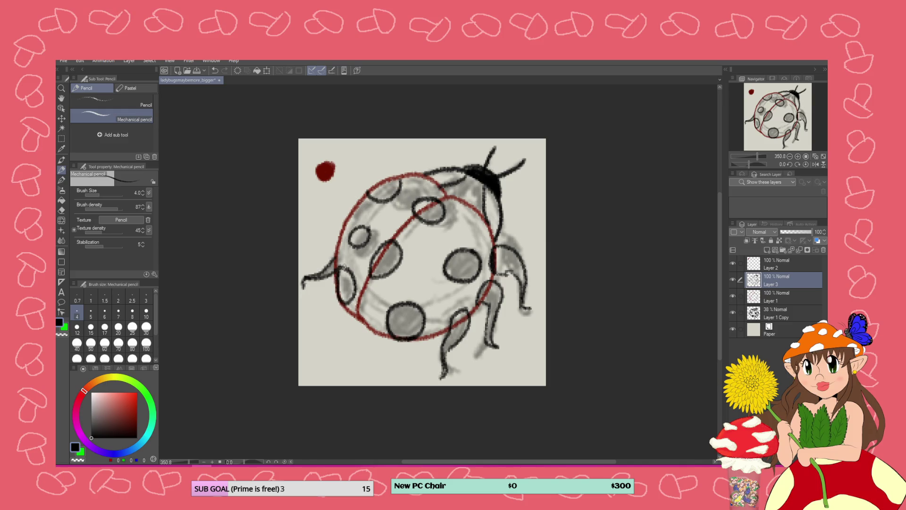
# - On Layer 1, erase stray lines on the front leg, shell edge and spots
pyautogui.click(747, 295)
pyautogui.click(61, 210)
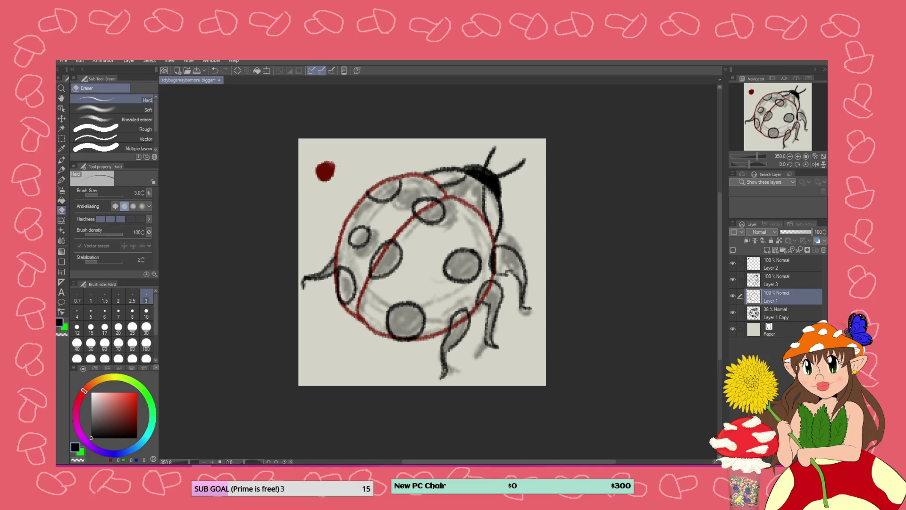
pyautogui.moveTo(460, 323); pyautogui.dragTo(483, 301)
pyautogui.moveTo(496, 253); pyautogui.dragTo(495, 259)
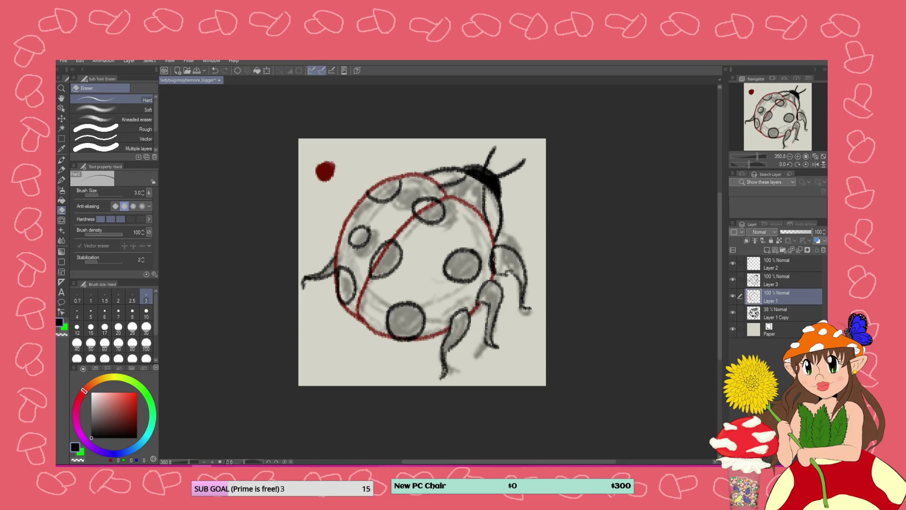
pyautogui.moveTo(437, 199)
pyautogui.mouseDown()
pyautogui.moveTo(425, 207)
pyautogui.moveTo(438, 201)
pyautogui.mouseUp()
pyautogui.moveTo(386, 253); pyautogui.dragTo(373, 275)
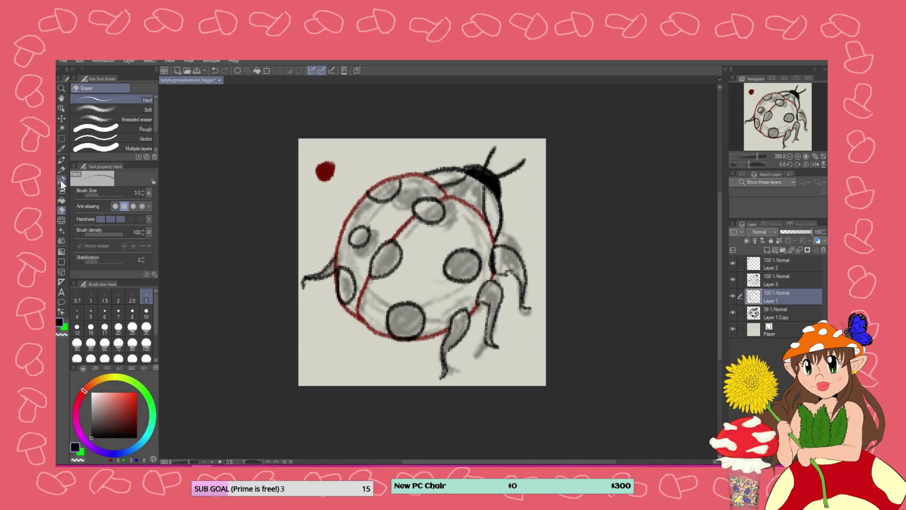
# - Darken the spot outlines, head and neck line, and shell top with the pencil
pyautogui.click(61, 180)
pyautogui.click(62, 170)
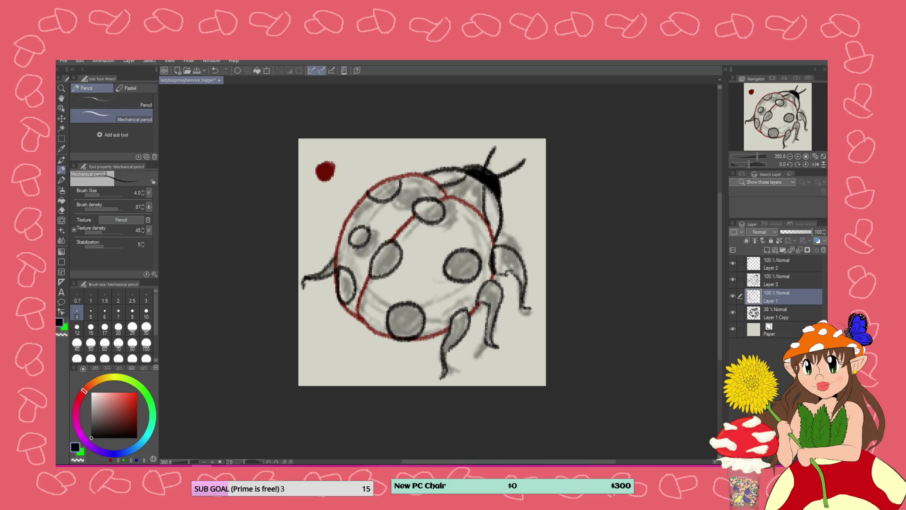
pyautogui.moveTo(437, 200); pyautogui.dragTo(417, 216)
pyautogui.moveTo(391, 244); pyautogui.dragTo(371, 276)
pyautogui.moveTo(389, 243); pyautogui.dragTo(373, 276)
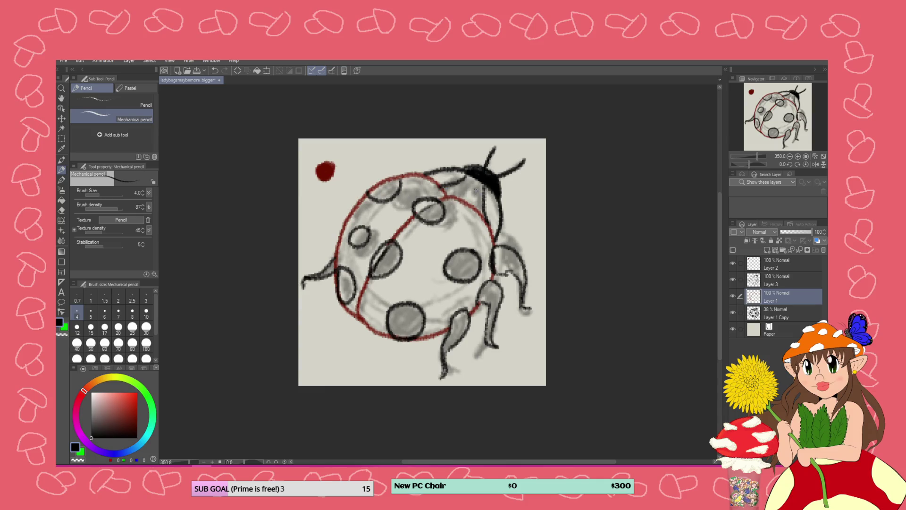
pyautogui.moveTo(487, 189); pyautogui.dragTo(481, 213)
pyautogui.moveTo(457, 175)
pyautogui.mouseDown()
pyautogui.moveTo(443, 188)
pyautogui.moveTo(461, 173)
pyautogui.moveTo(439, 184)
pyautogui.moveTo(435, 175)
pyautogui.moveTo(446, 188)
pyautogui.mouseUp()
# - Erase and redraw the shell's top outline near the antennae
pyautogui.click(61, 210)
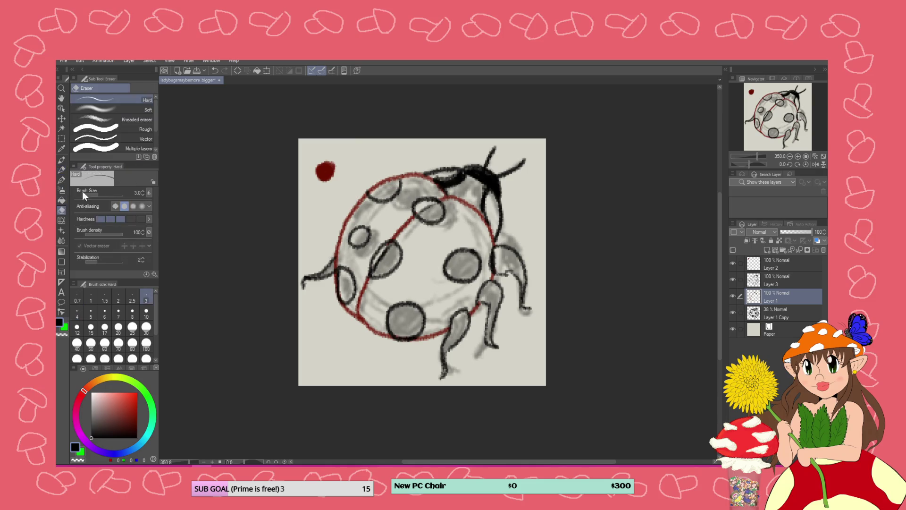
pyautogui.moveTo(452, 180)
pyautogui.mouseDown()
pyautogui.moveTo(439, 179)
pyautogui.moveTo(446, 187)
pyautogui.moveTo(464, 175)
pyautogui.moveTo(449, 183)
pyautogui.mouseUp()
pyautogui.click(757, 286)
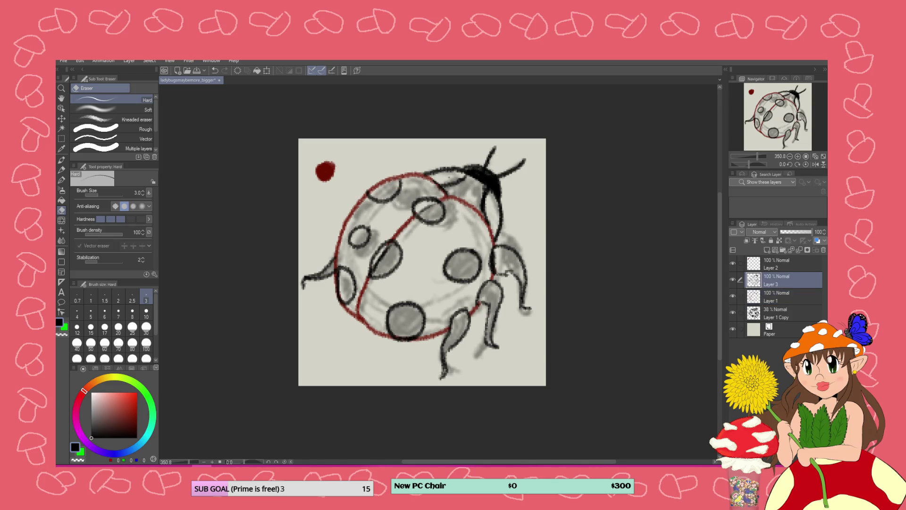
pyautogui.moveTo(451, 180)
pyautogui.mouseDown()
pyautogui.moveTo(465, 172)
pyautogui.moveTo(454, 183)
pyautogui.mouseUp()
pyautogui.click(61, 169)
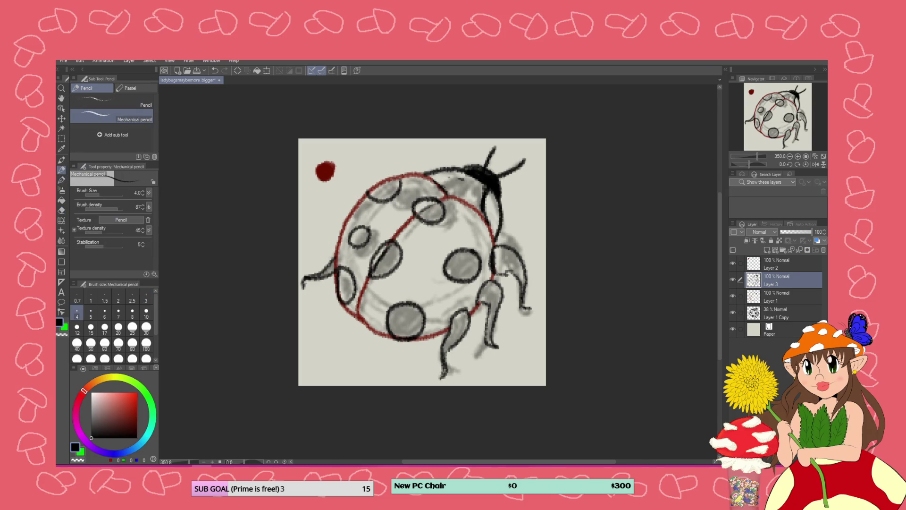
pyautogui.moveTo(457, 171)
pyautogui.mouseDown()
pyautogui.moveTo(435, 182)
pyautogui.moveTo(462, 170)
pyautogui.moveTo(446, 180)
pyautogui.moveTo(452, 174)
pyautogui.mouseUp()
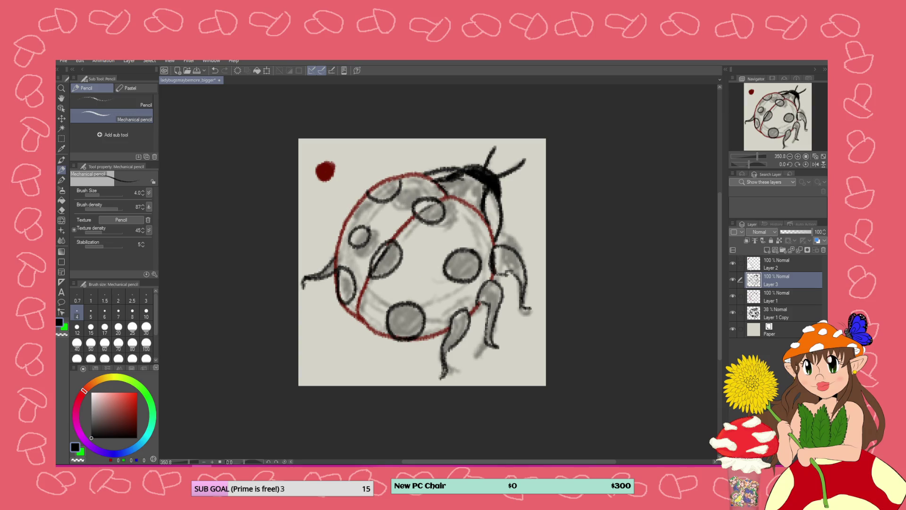
# - Add a small black dot beside the red one on Layer 2 and merge Layer 3 down
pyautogui.click(751, 265)
pyautogui.moveTo(350, 155); pyautogui.dragTo(353, 154)
pyautogui.click(764, 283)
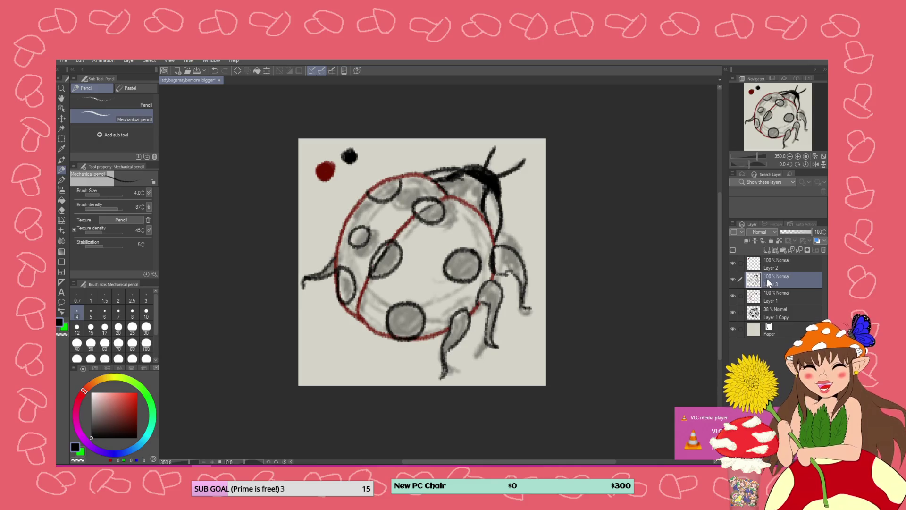
pyautogui.rightClick(785, 277)
pyautogui.click(783, 228)
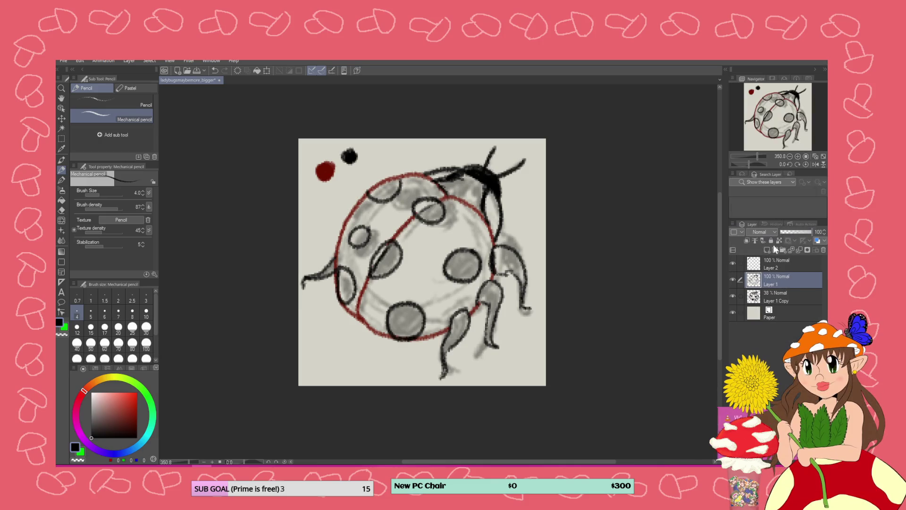
# - Hide Layer 1 Copy's grey shading and reselect Layer 1 to view the clean ladybug line art
pyautogui.click(732, 296)
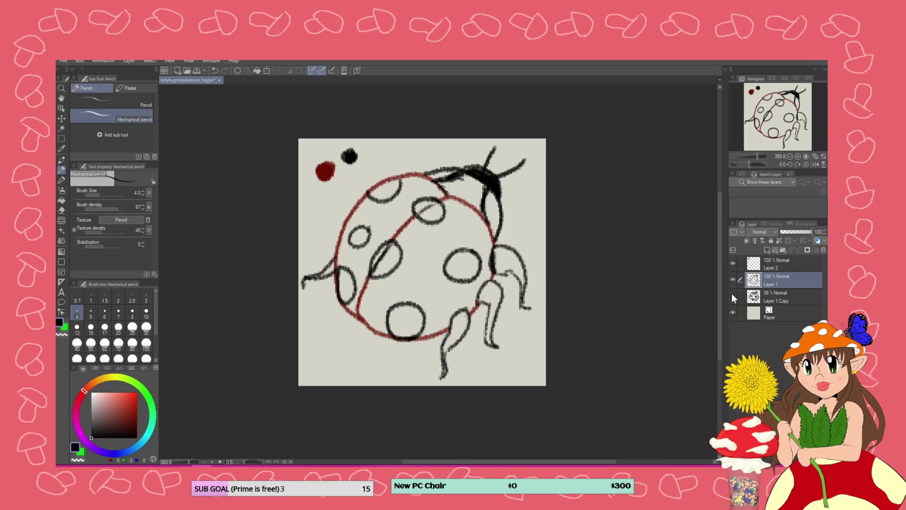
pyautogui.click(766, 297)
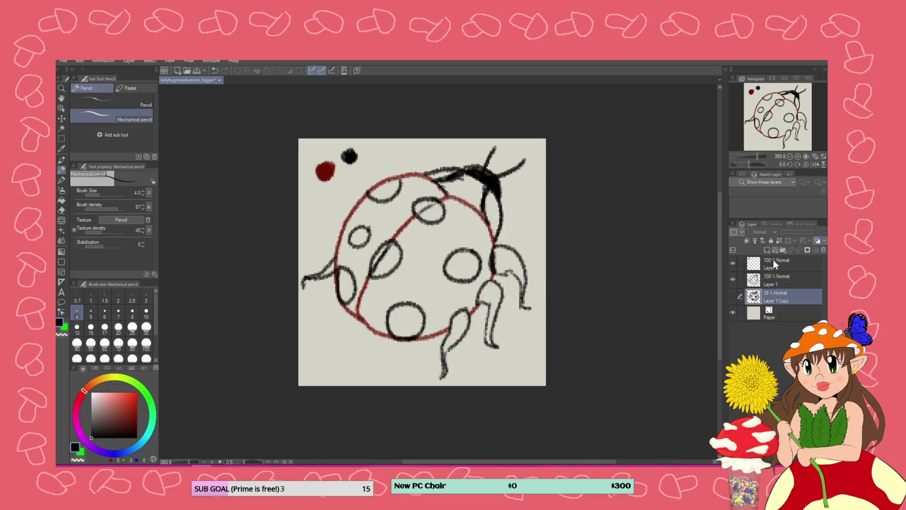
pyautogui.scroll(-3, 625, 278)
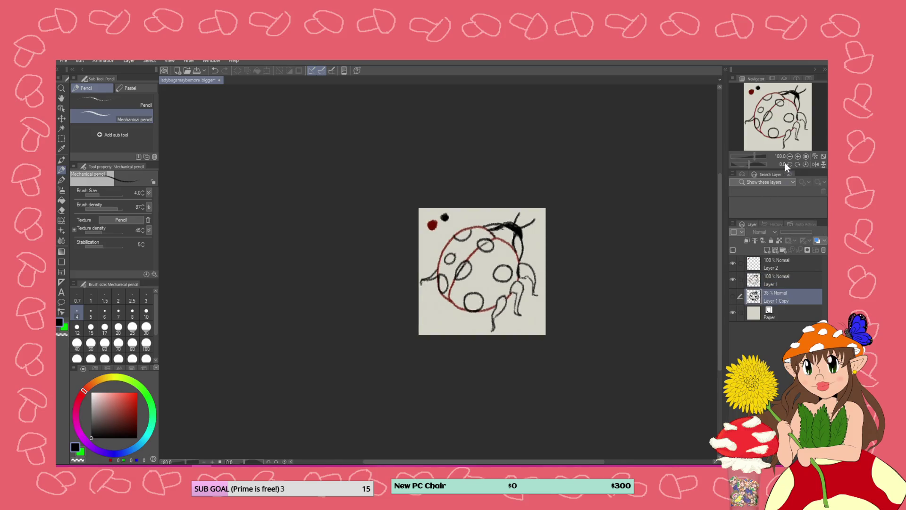
pyautogui.scroll(-5, 681, 217)
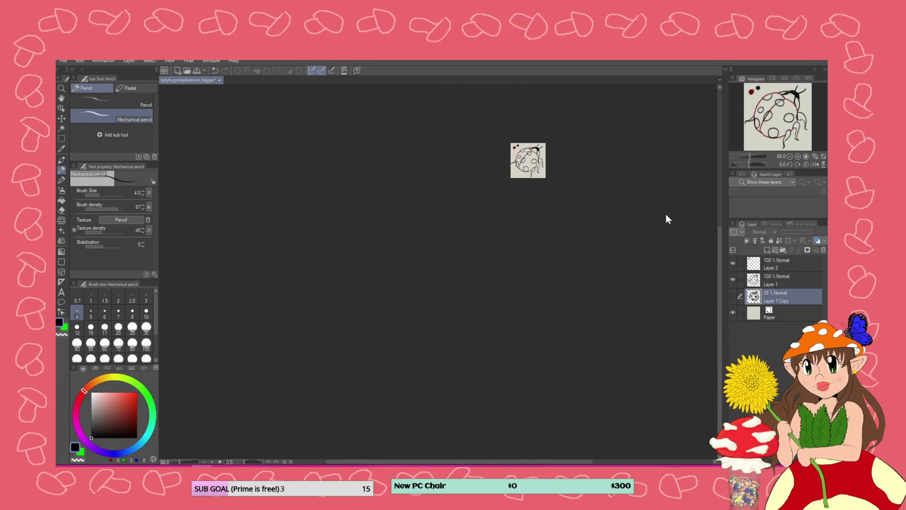
pyautogui.scroll(4, 667, 214)
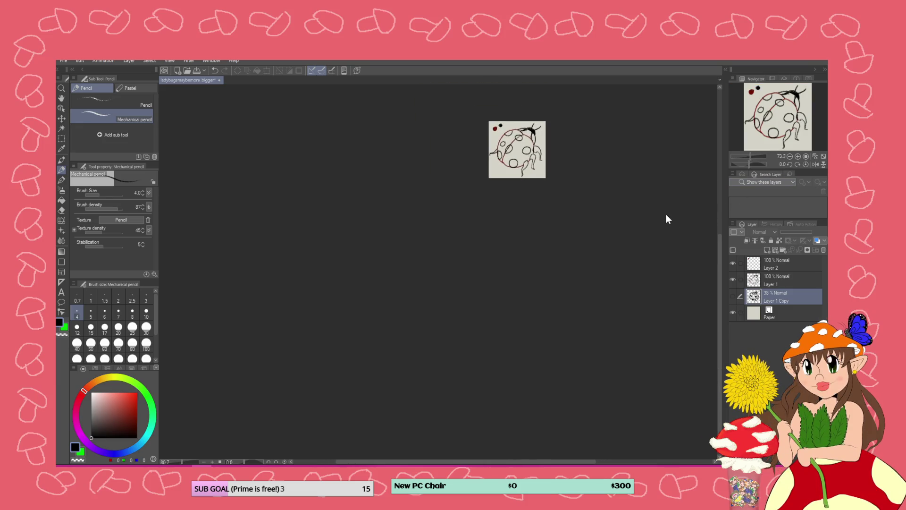
pyautogui.scroll(3, 666, 214)
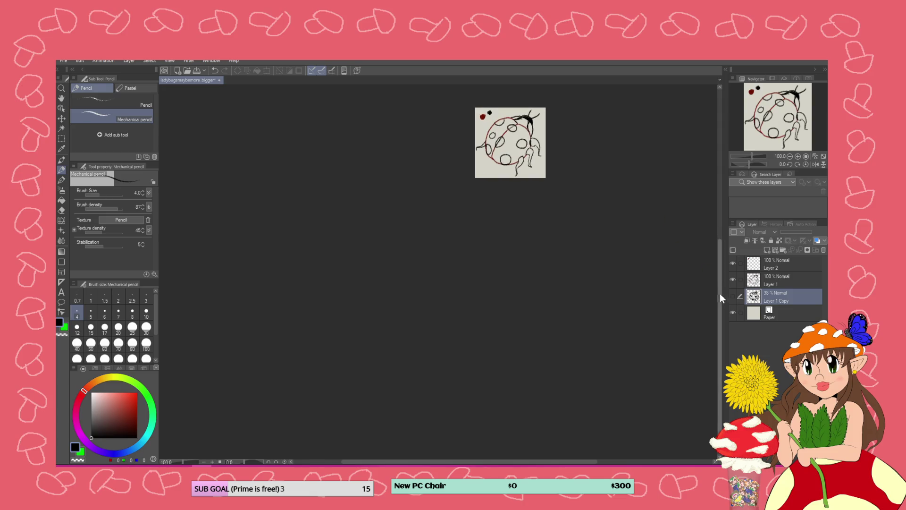
pyautogui.moveTo(721, 295); pyautogui.dragTo(716, 218)
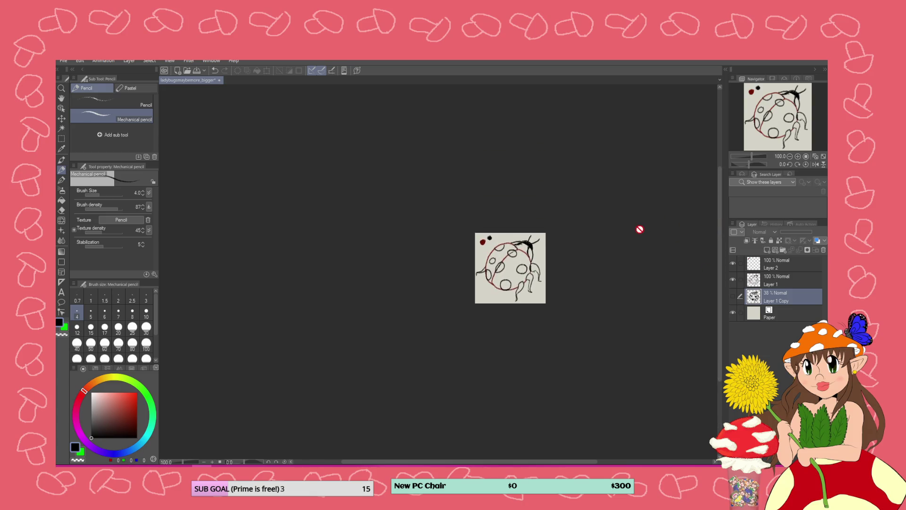
pyautogui.scroll(5, 574, 224)
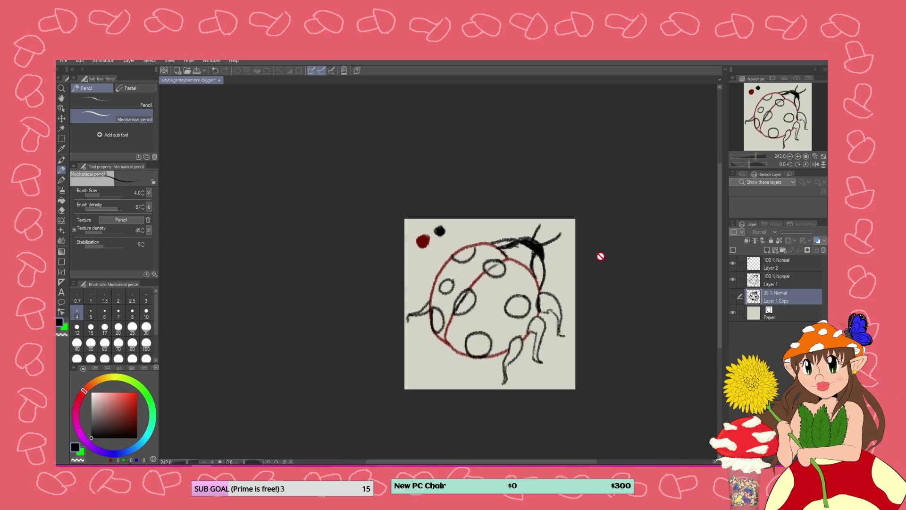
pyautogui.click(759, 283)
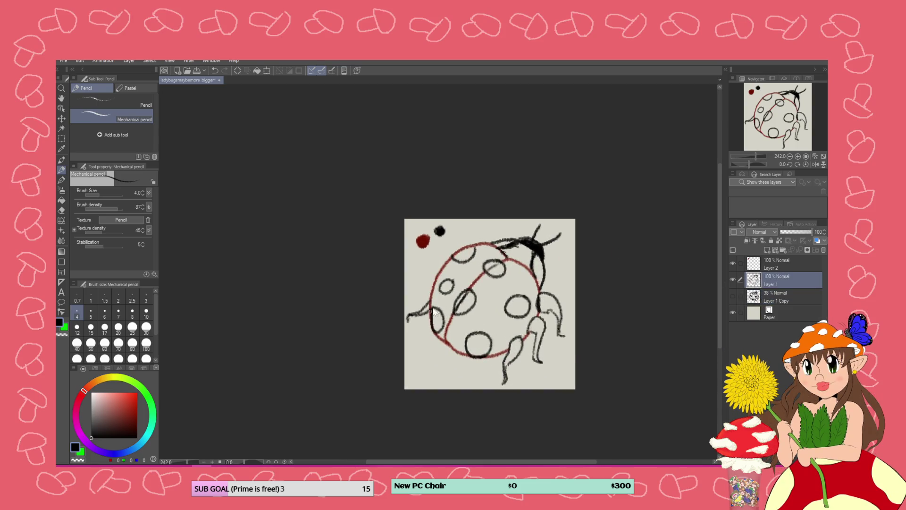
pyautogui.scroll(2, 434, 312)
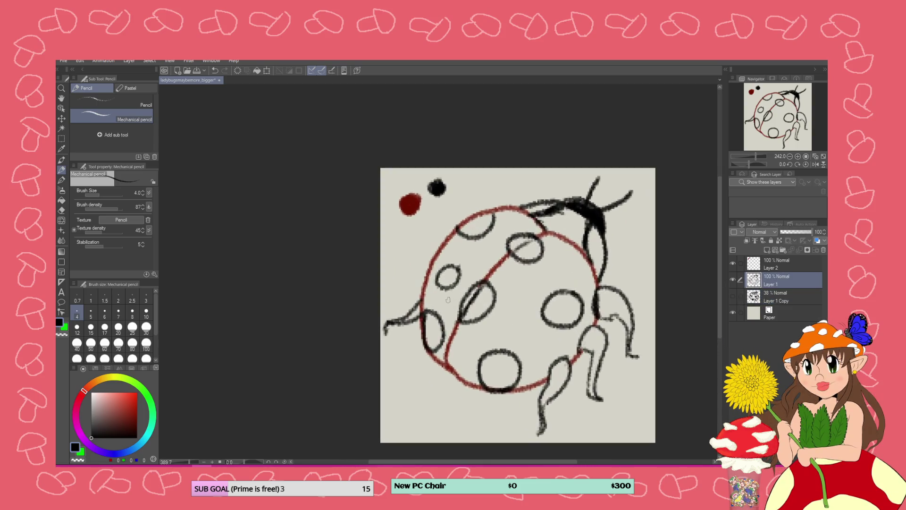
# - Erase lines crossing the left-centre and upper-centre spots and add empty Layer 3 above Layer 1 Copy
pyautogui.click(62, 209)
pyautogui.moveTo(483, 289)
pyautogui.mouseDown()
pyautogui.moveTo(460, 316)
pyautogui.moveTo(478, 291)
pyautogui.moveTo(468, 303)
pyautogui.mouseUp()
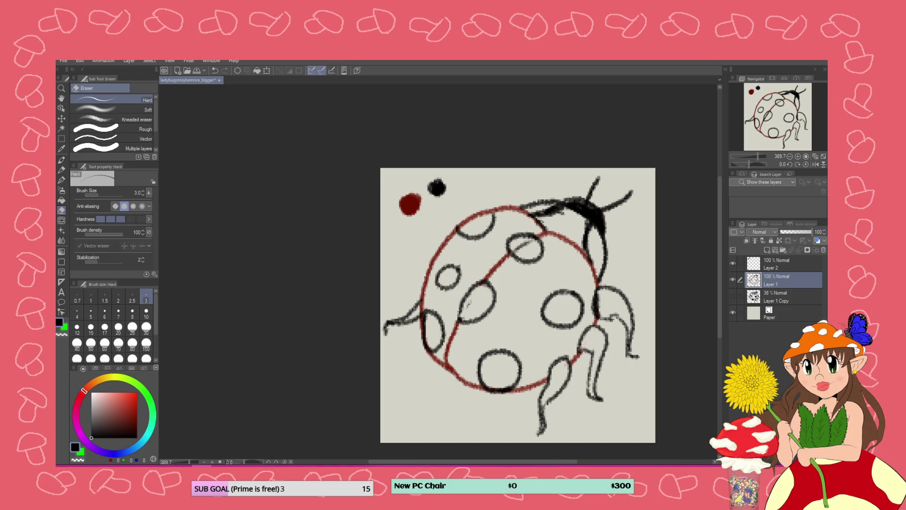
pyautogui.moveTo(521, 245); pyautogui.dragTo(518, 253)
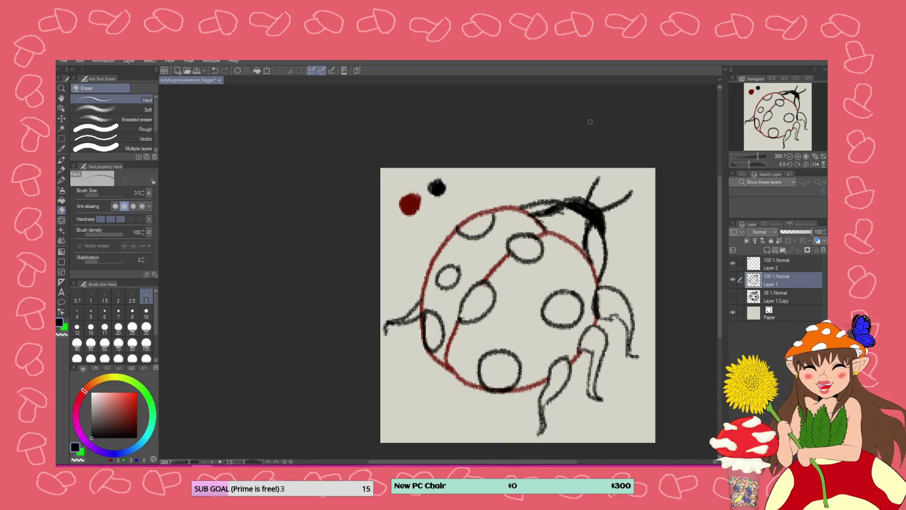
pyautogui.click(756, 298)
pyautogui.click(768, 250)
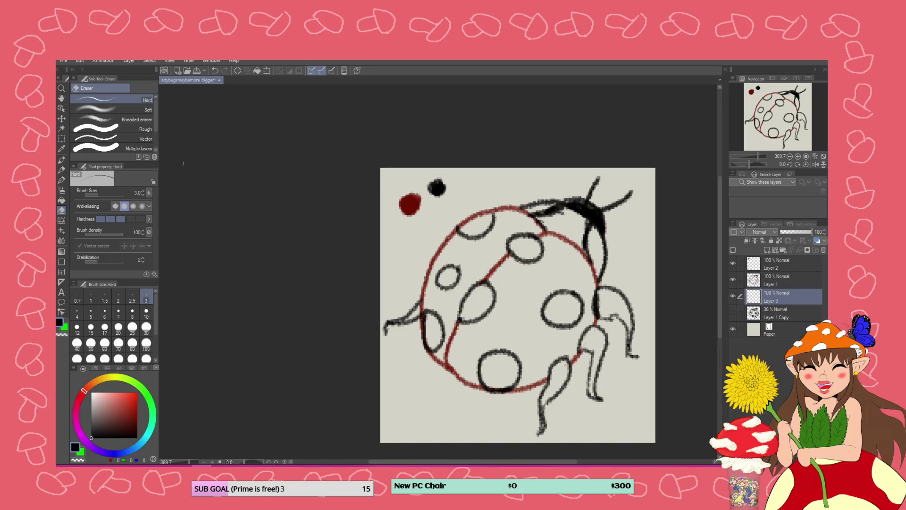
# - Sample the dark red sample dot and brighten it into a bright red drawing colour
pyautogui.click(61, 200)
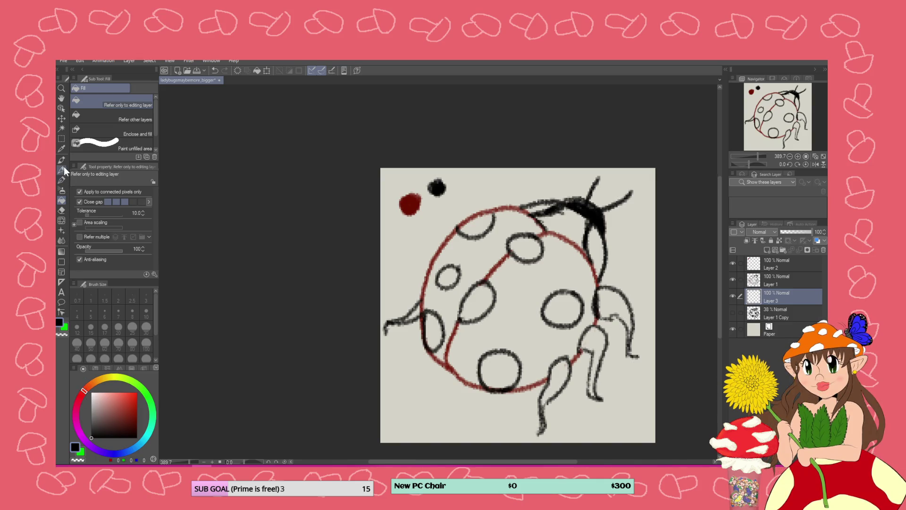
pyautogui.click(63, 148)
pyautogui.click(411, 203)
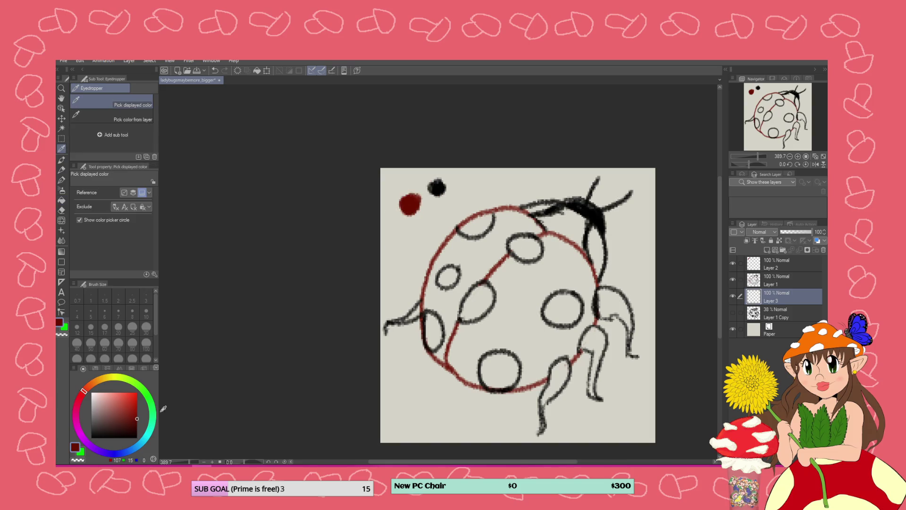
pyautogui.moveTo(136, 417)
pyautogui.mouseDown()
pyautogui.moveTo(133, 400)
pyautogui.moveTo(86, 389)
pyautogui.moveTo(135, 403)
pyautogui.mouseUp()
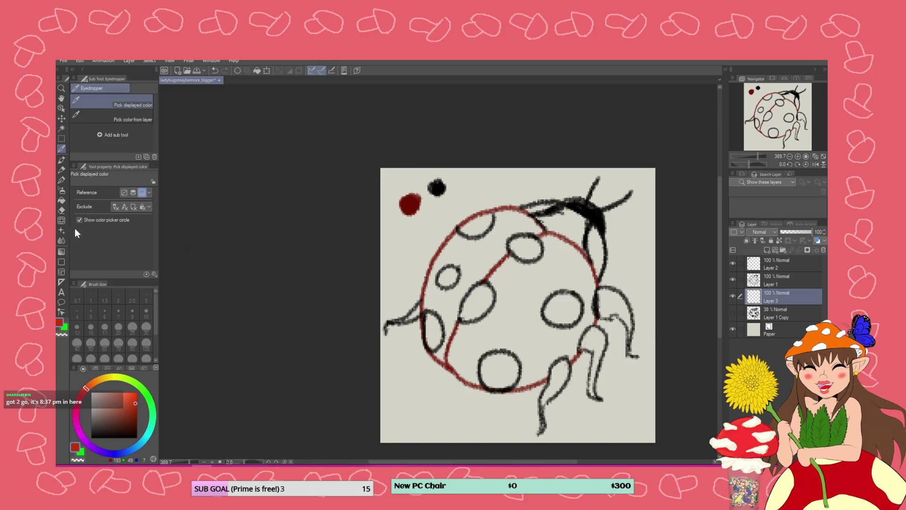
# - Fill both shell halves red on Layer 3, with Refer other layers enabled
pyautogui.click(62, 200)
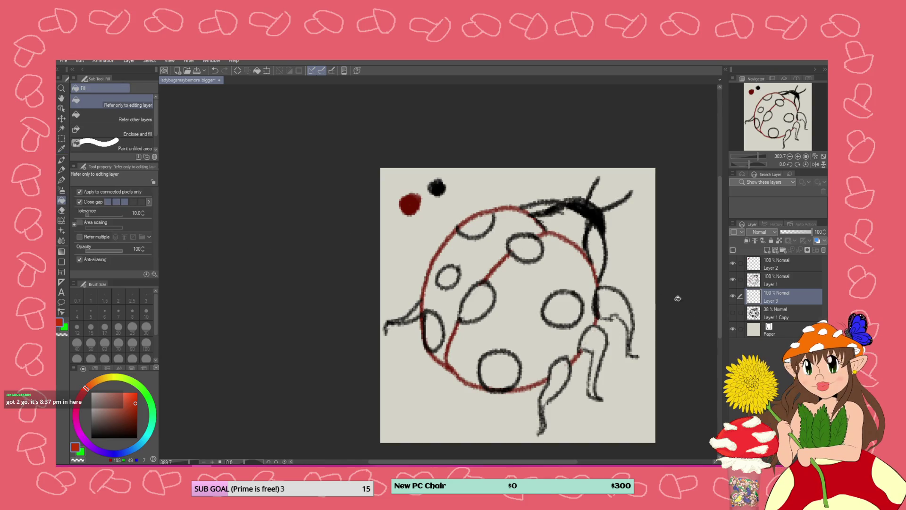
pyautogui.click(134, 120)
pyautogui.click(525, 284)
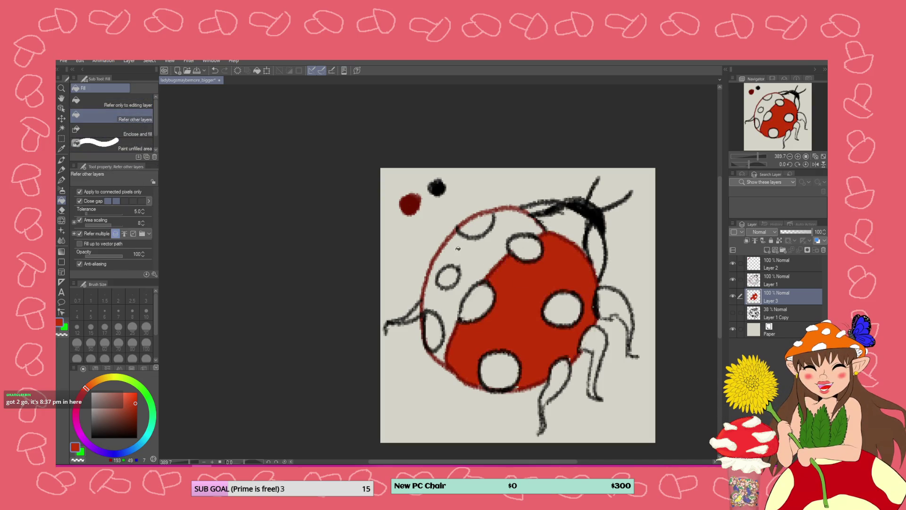
pyautogui.click(458, 248)
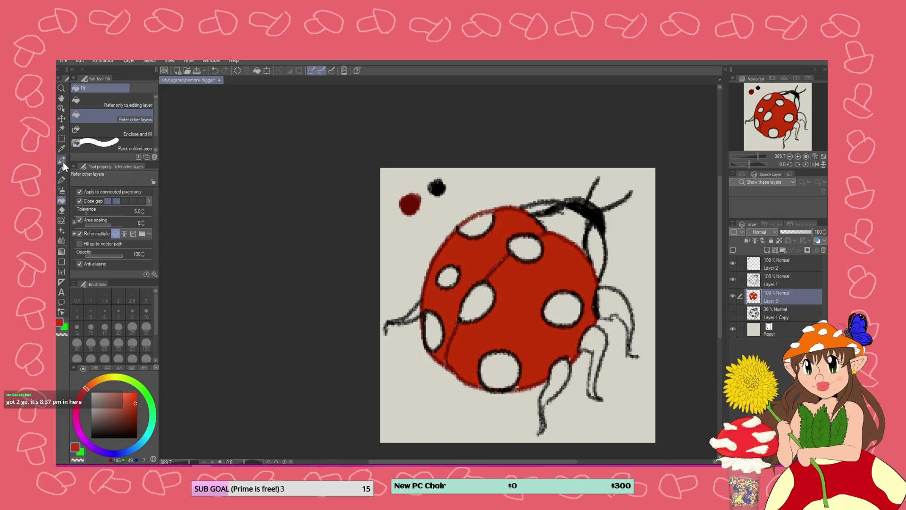
pyautogui.click(62, 180)
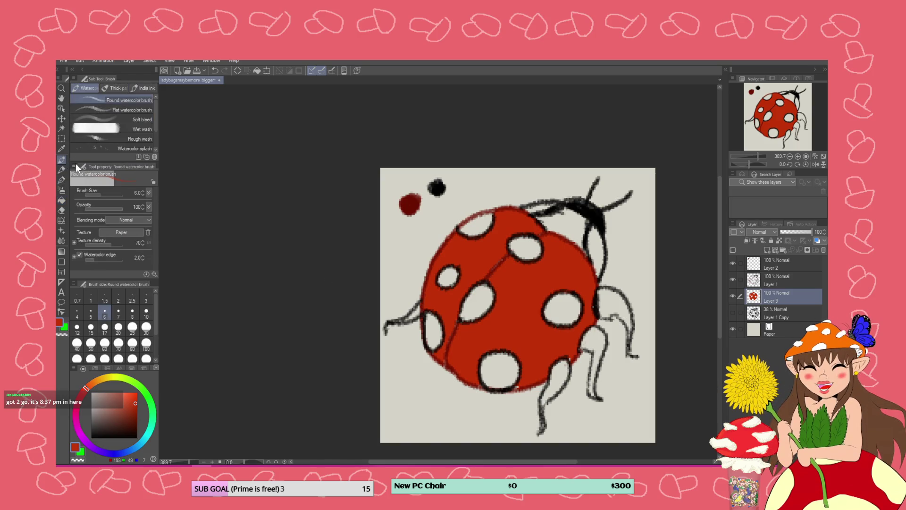
# - On Layer 1, pick up the sample dot's dark red and switch to the Mechanical pencil
pyautogui.click(62, 180)
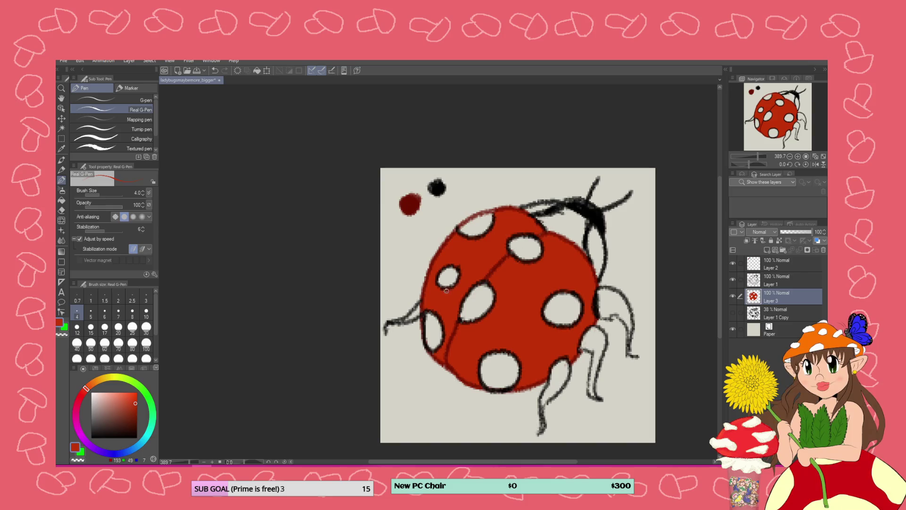
pyautogui.click(756, 283)
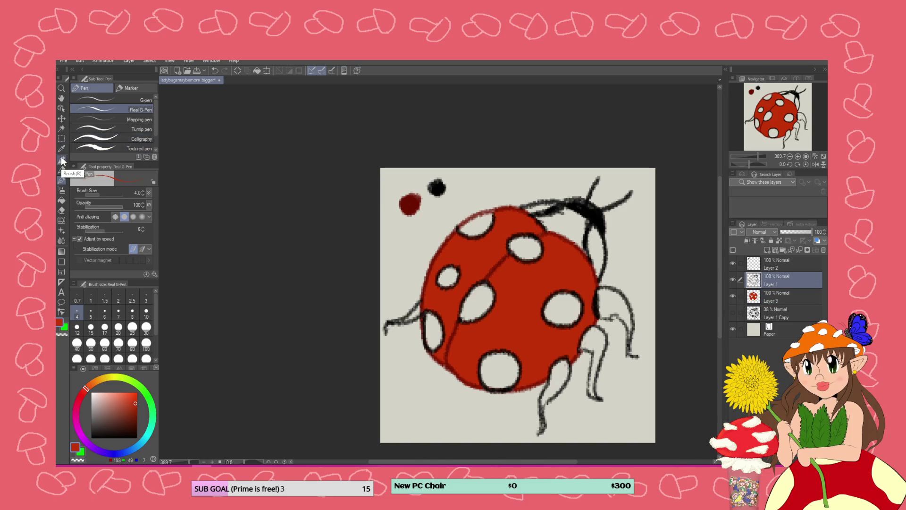
pyautogui.click(61, 147)
pyautogui.click(410, 204)
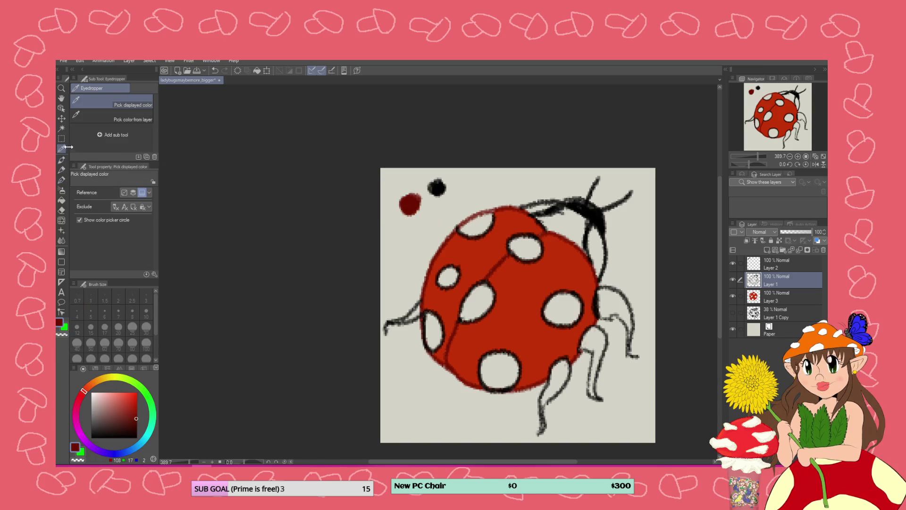
pyautogui.click(61, 170)
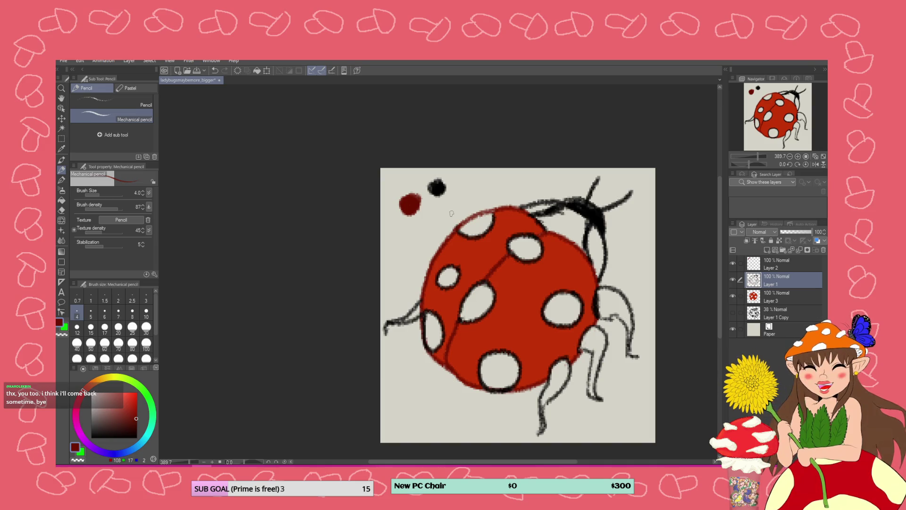
pyautogui.click(104, 60)
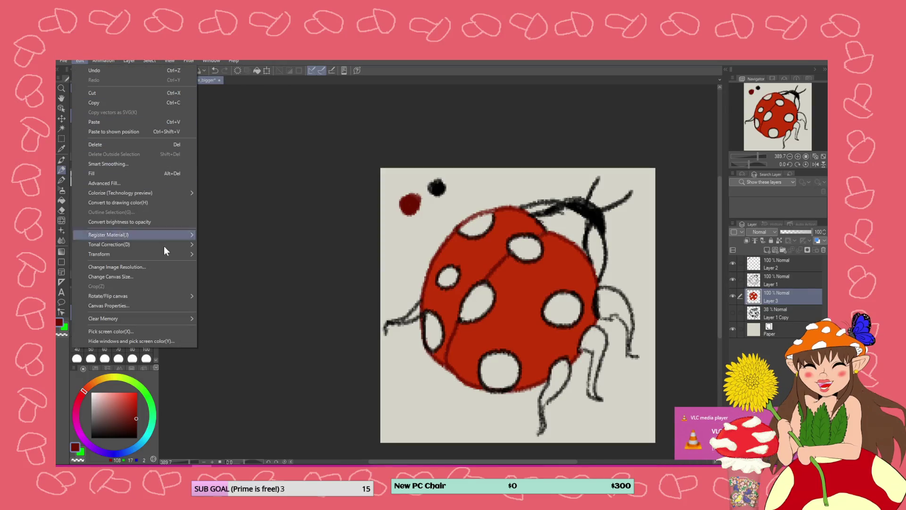
# - Raise the red body's saturation and slightly lower its luminosity with Hue/Saturation/Luminosity
pyautogui.moveTo(171, 245)
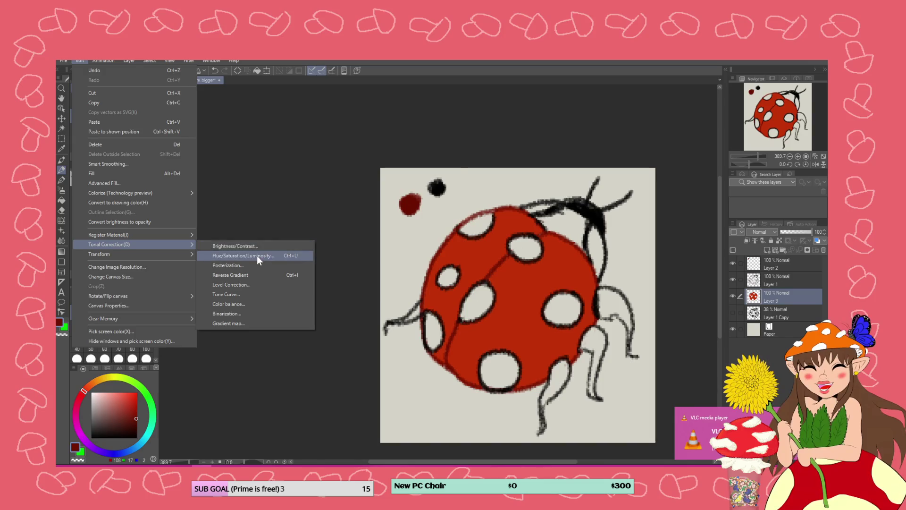
pyautogui.click(257, 255)
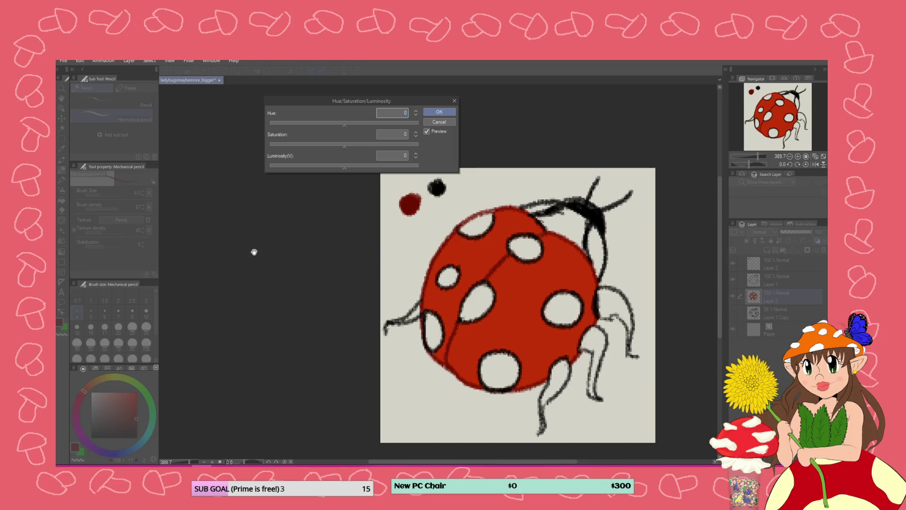
pyautogui.moveTo(345, 145)
pyautogui.mouseDown()
pyautogui.moveTo(358, 145)
pyautogui.moveTo(336, 124)
pyautogui.moveTo(344, 126)
pyautogui.mouseUp()
pyautogui.moveTo(354, 167); pyautogui.dragTo(340, 167)
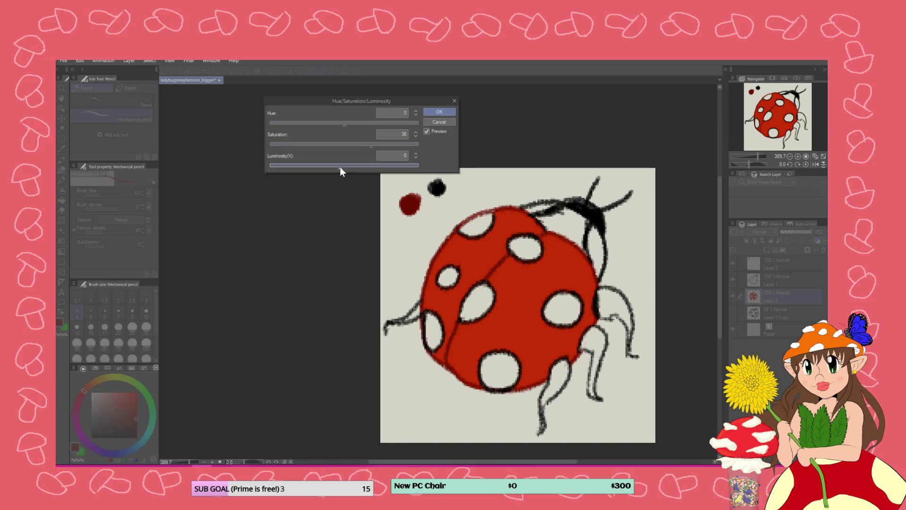
pyautogui.click(441, 111)
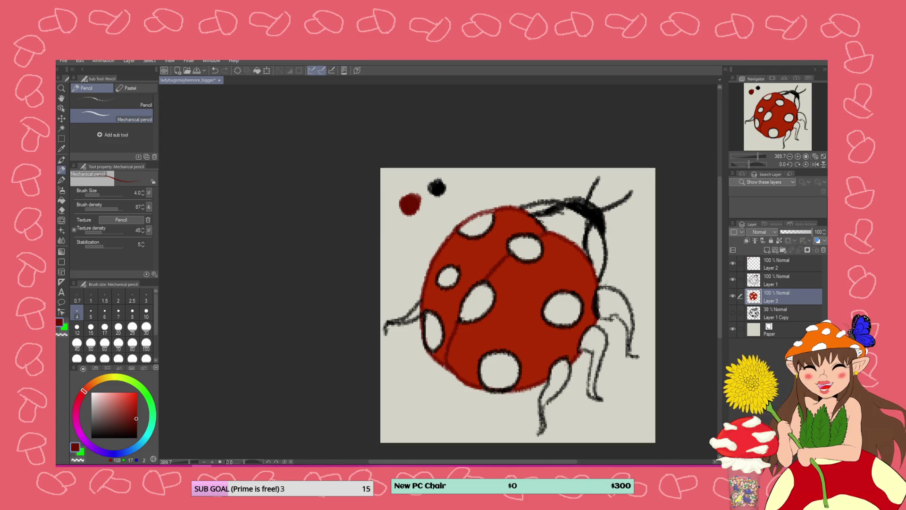
# - Sample the body red and dab a brighter red swatch dot on Layer 2 below the others
pyautogui.click(61, 148)
pyautogui.click(489, 252)
pyautogui.click(749, 264)
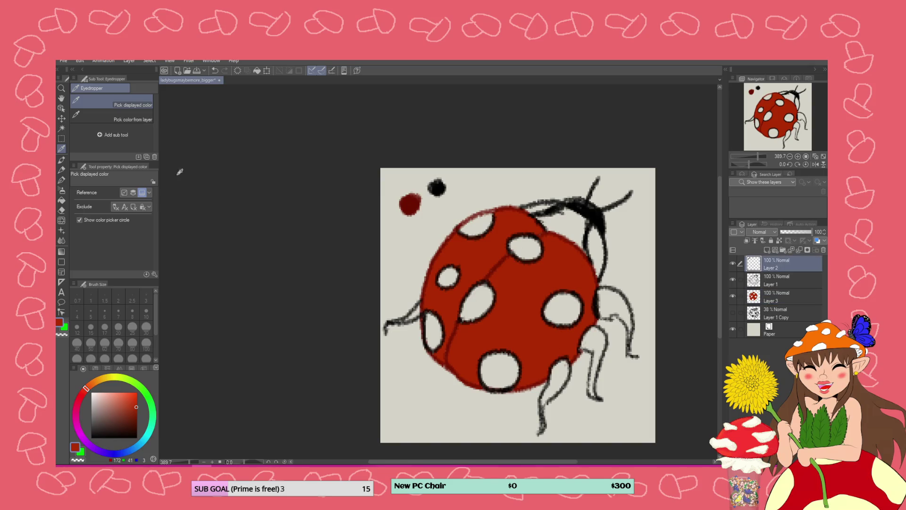
pyautogui.click(61, 180)
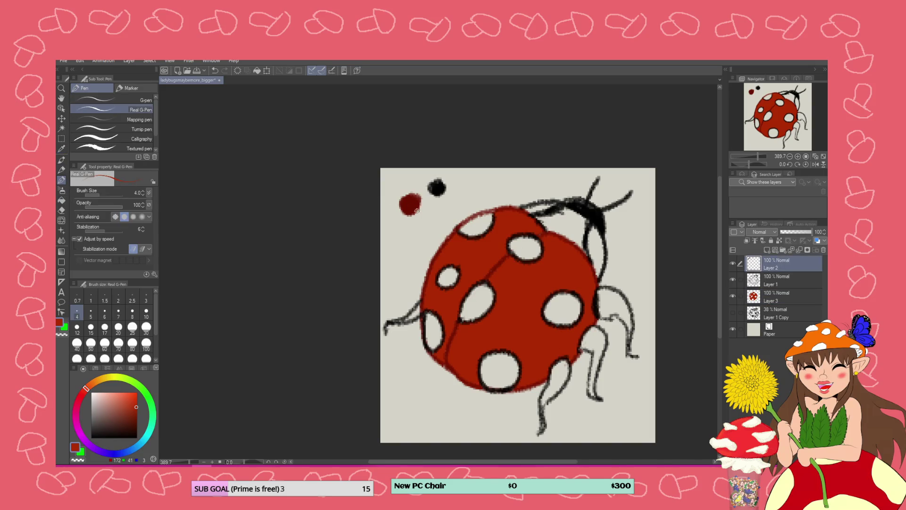
pyautogui.moveTo(404, 223)
pyautogui.mouseDown()
pyautogui.moveTo(401, 234)
pyautogui.moveTo(404, 227)
pyautogui.mouseUp()
# - Return to Layer 3 and set the painting colour to dark grey
pyautogui.click(766, 297)
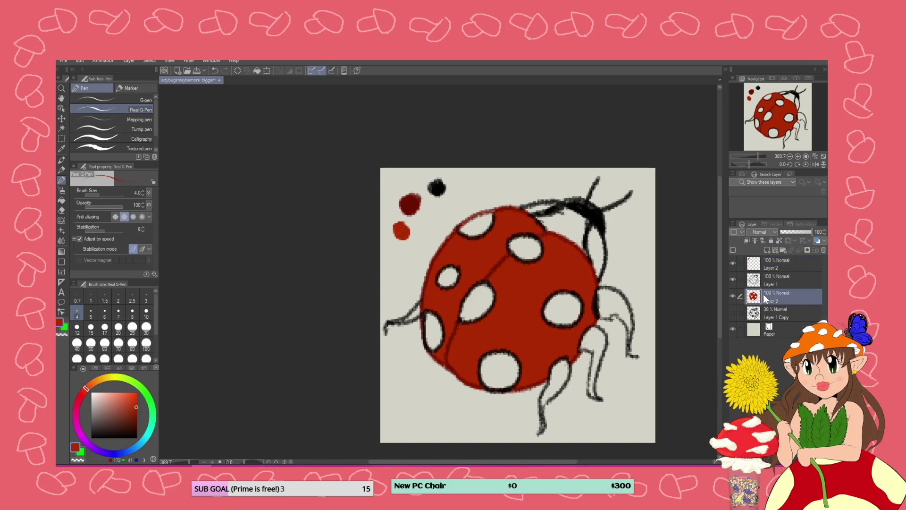
pyautogui.click(94, 424)
pyautogui.moveTo(93, 425); pyautogui.dragTo(100, 429)
# - Bucket-fill the ladybug's seven white spots with dark grey
pyautogui.click(61, 201)
pyautogui.click(566, 310)
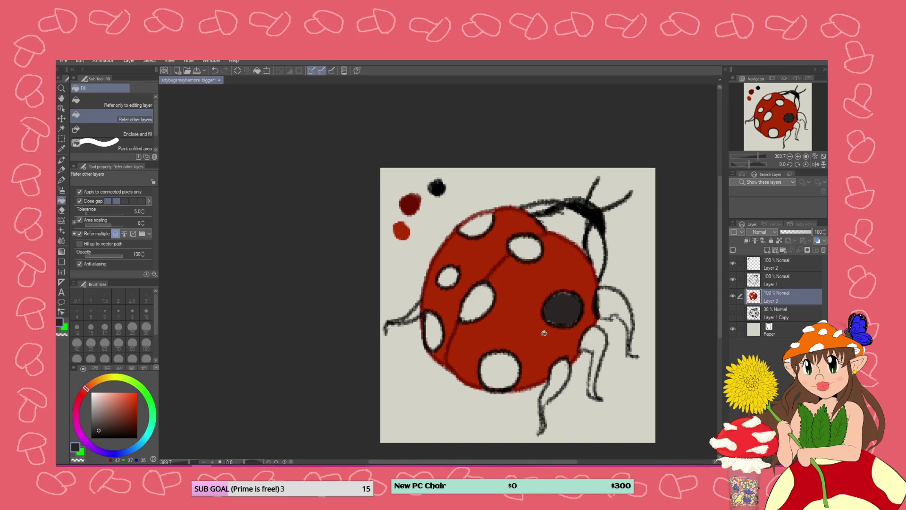
pyautogui.click(499, 371)
pyautogui.click(478, 314)
pyautogui.click(531, 248)
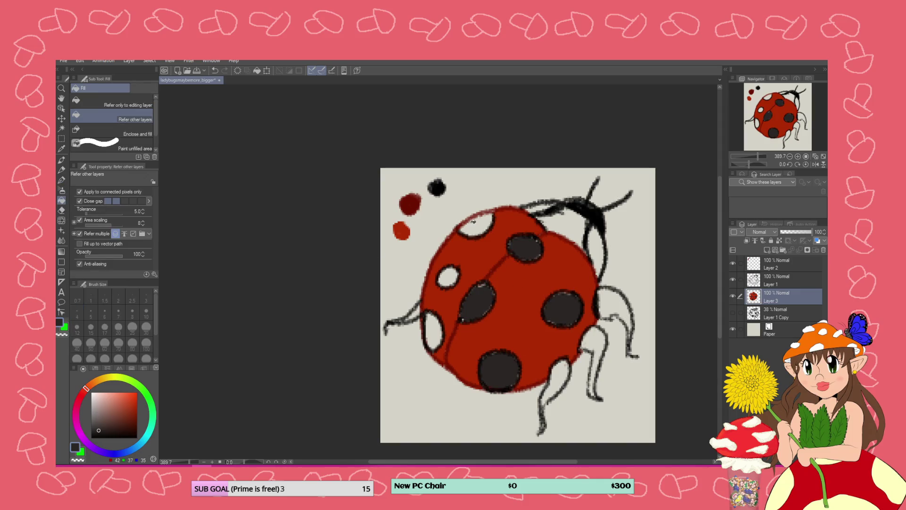
pyautogui.click(476, 224)
pyautogui.click(448, 276)
pyautogui.click(431, 327)
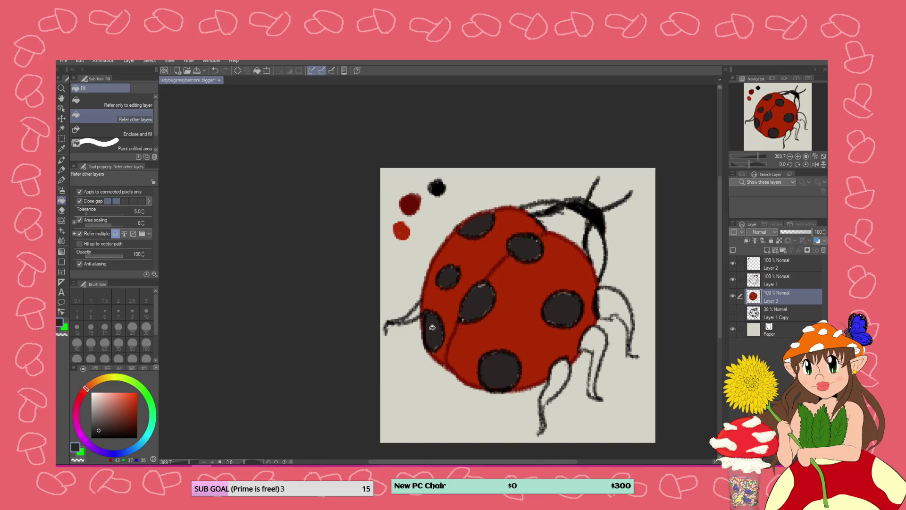
# - Fill the bottom, lower-right and upper-right legs and the head area dark grey
pyautogui.click(564, 375)
pyautogui.click(593, 340)
pyautogui.click(611, 302)
pyautogui.click(574, 229)
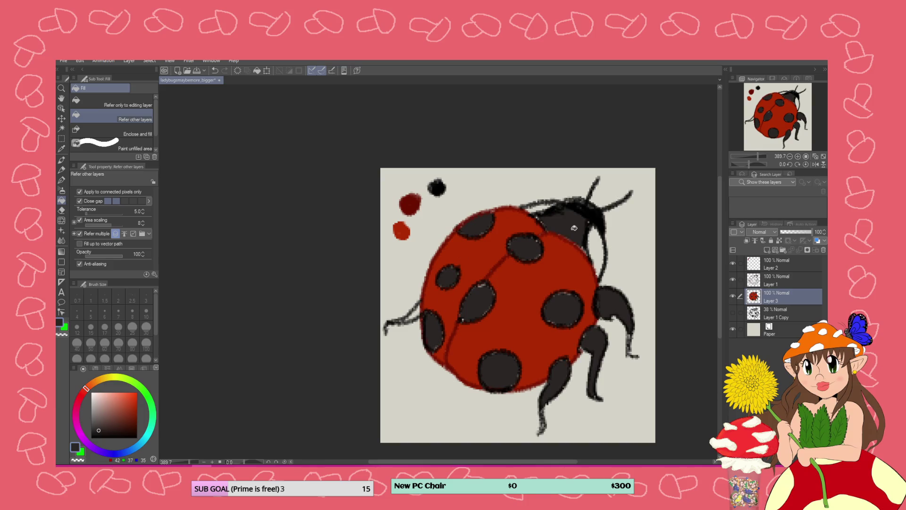
pyautogui.click(61, 180)
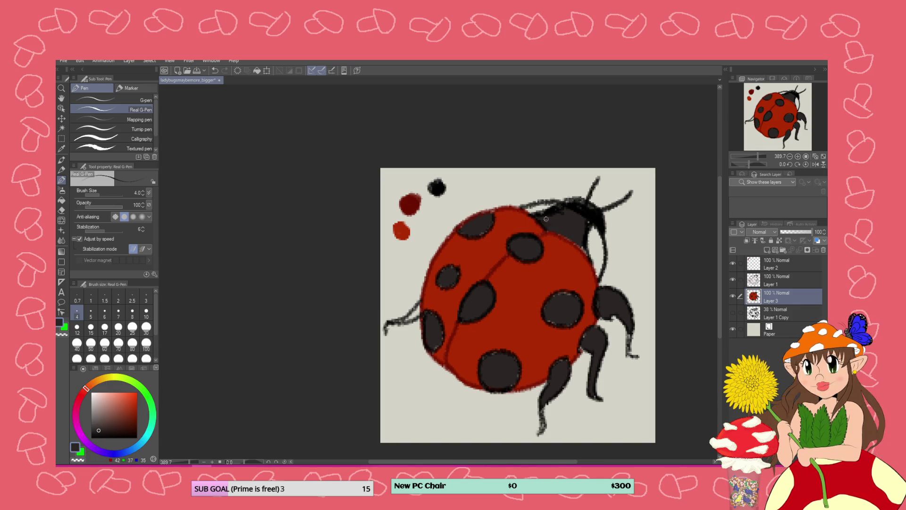
# - Darken the head to join the antennae, undo a stray stroke and touch up the left spot's edge
pyautogui.moveTo(547, 214); pyautogui.dragTo(587, 208)
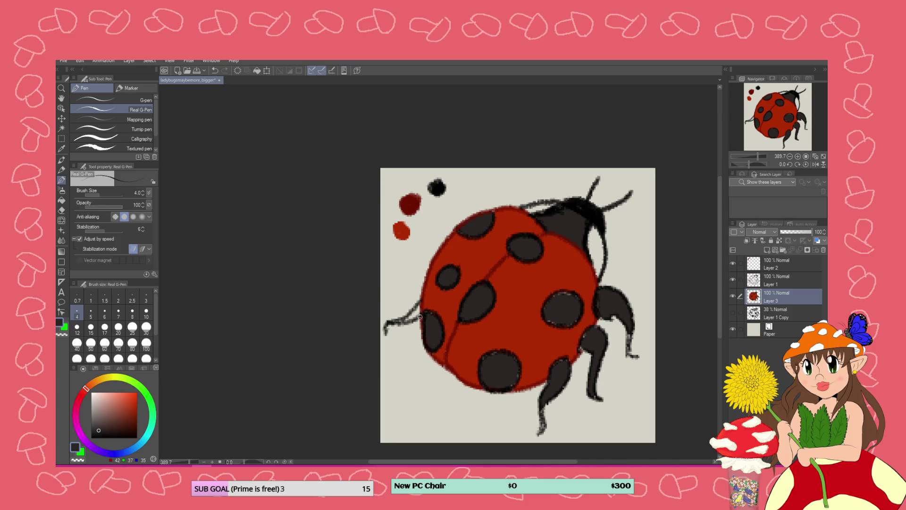
pyautogui.hotkey('ctrl', 'z')
pyautogui.click(427, 312)
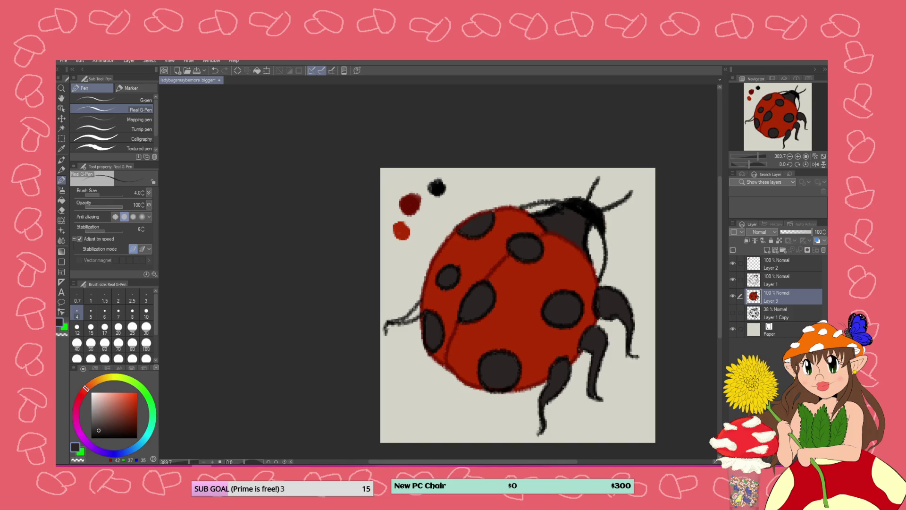
# - Dab a small dark grey swatch dot on Layer 2 beside the black one
pyautogui.click(765, 267)
pyautogui.moveTo(460, 186); pyautogui.dragTo(466, 187)
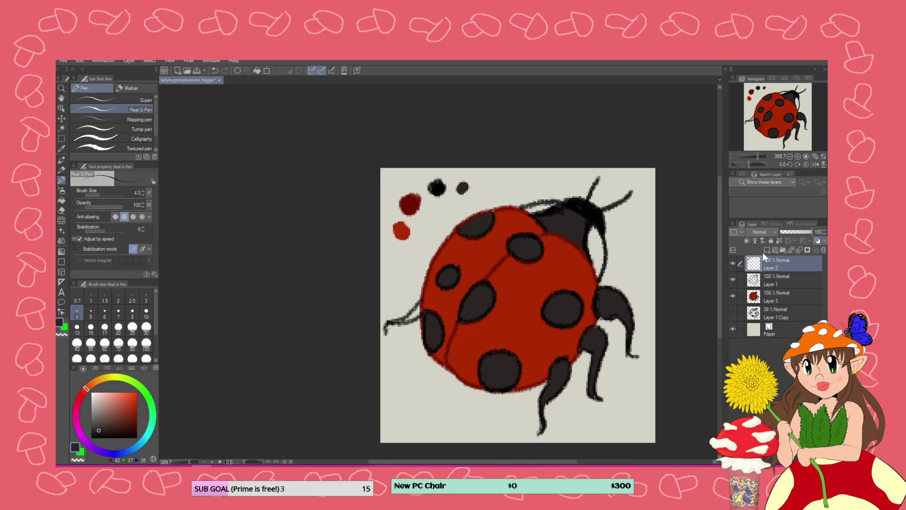
pyautogui.click(757, 279)
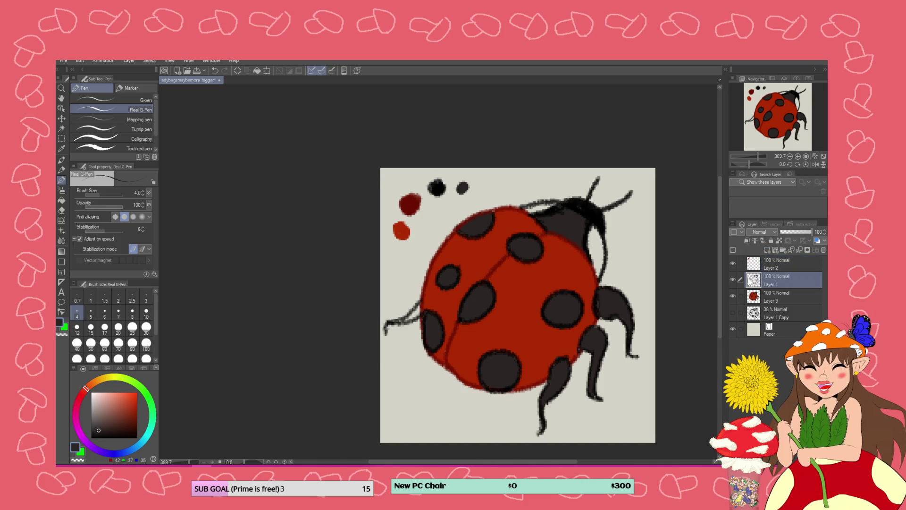
# - Add a new raster layer and sample black from the swatch dot for the Mechanical pencil
pyautogui.click(766, 250)
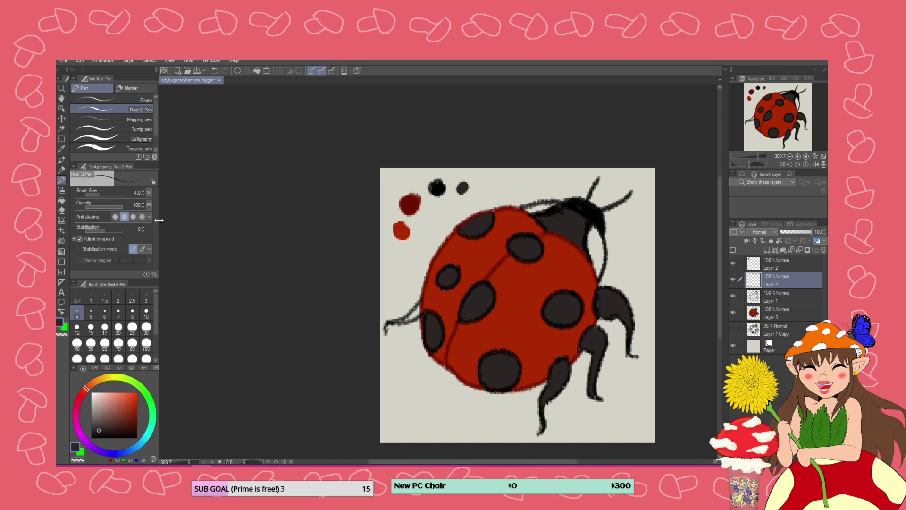
pyautogui.press('i')
pyautogui.click(437, 188)
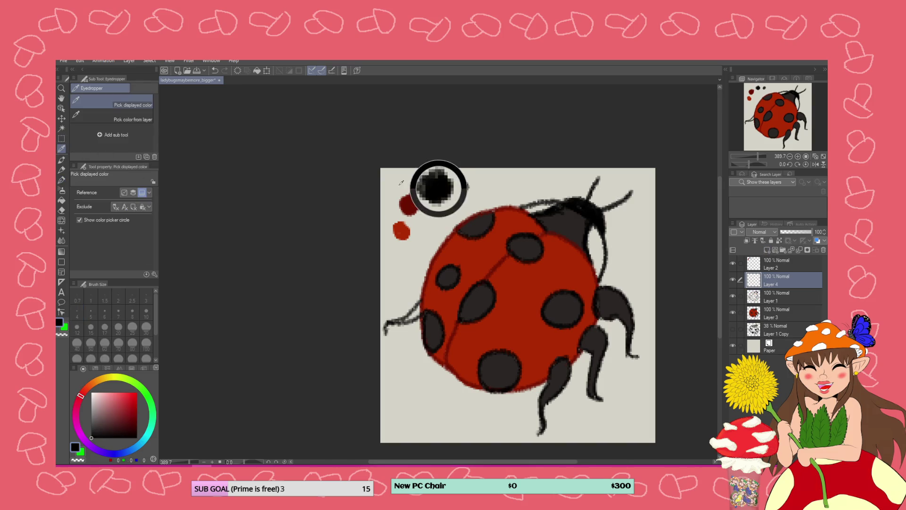
pyautogui.click(61, 170)
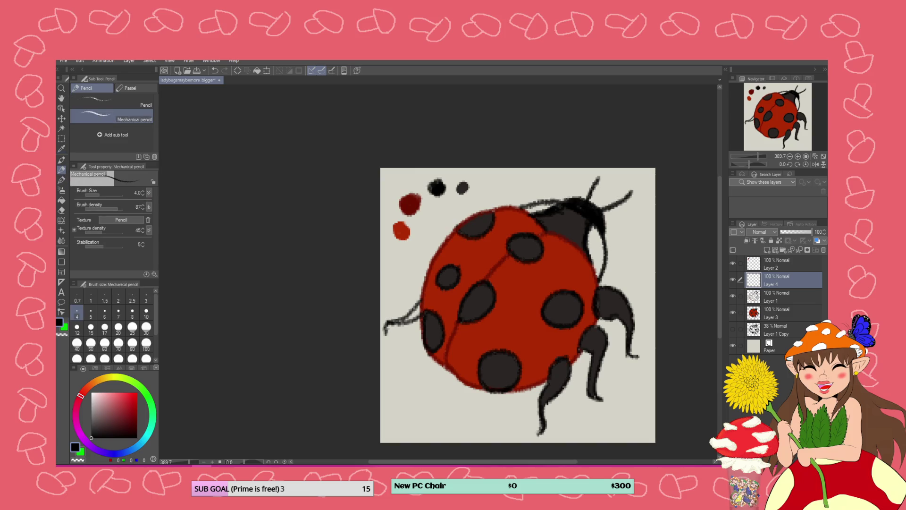
# - Hatch black pencil strokes over the head, the lower leg and the right-side legs
pyautogui.moveTo(585, 237)
pyautogui.mouseDown()
pyautogui.moveTo(557, 226)
pyautogui.moveTo(562, 221)
pyautogui.moveTo(560, 235)
pyautogui.mouseUp()
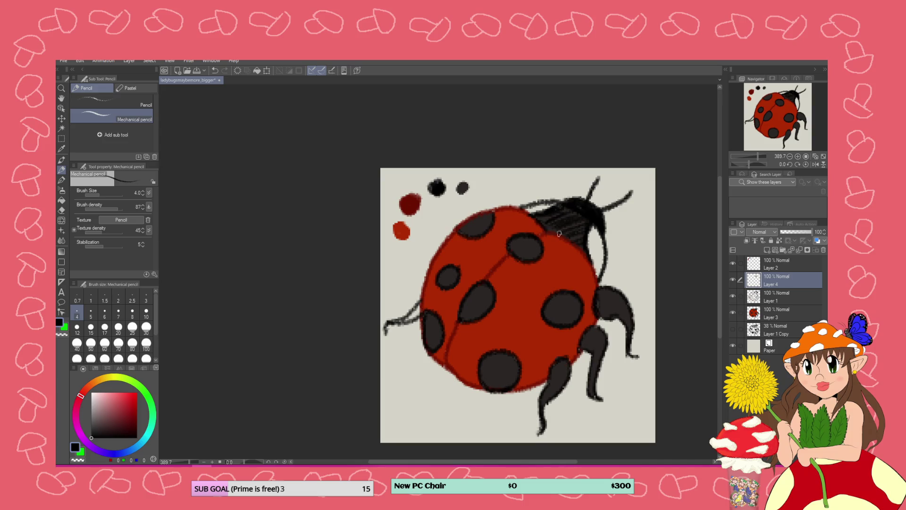
pyautogui.moveTo(564, 361); pyautogui.dragTo(549, 400)
pyautogui.moveTo(596, 323)
pyautogui.mouseDown()
pyautogui.moveTo(588, 351)
pyautogui.moveTo(606, 340)
pyautogui.moveTo(590, 392)
pyautogui.mouseUp()
pyautogui.moveTo(597, 280)
pyautogui.mouseDown()
pyautogui.moveTo(630, 316)
pyautogui.moveTo(628, 326)
pyautogui.moveTo(619, 322)
pyautogui.mouseUp()
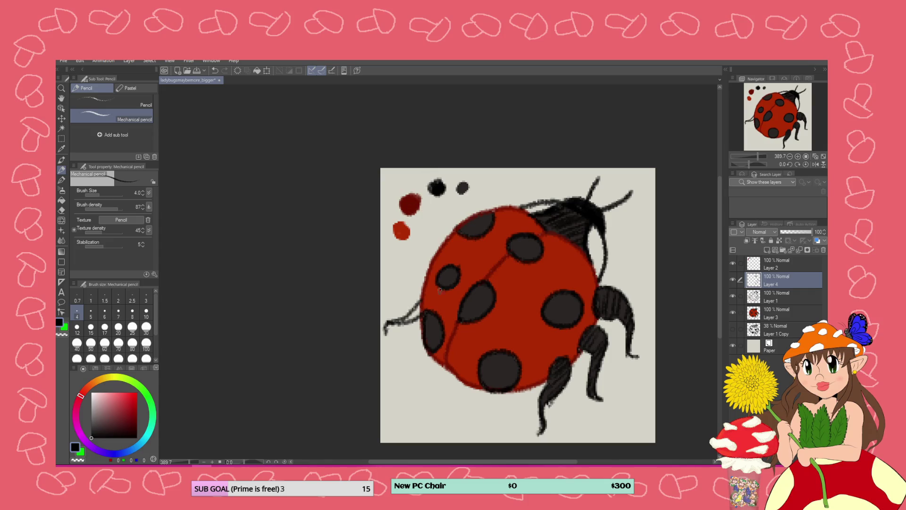
pyautogui.click(758, 317)
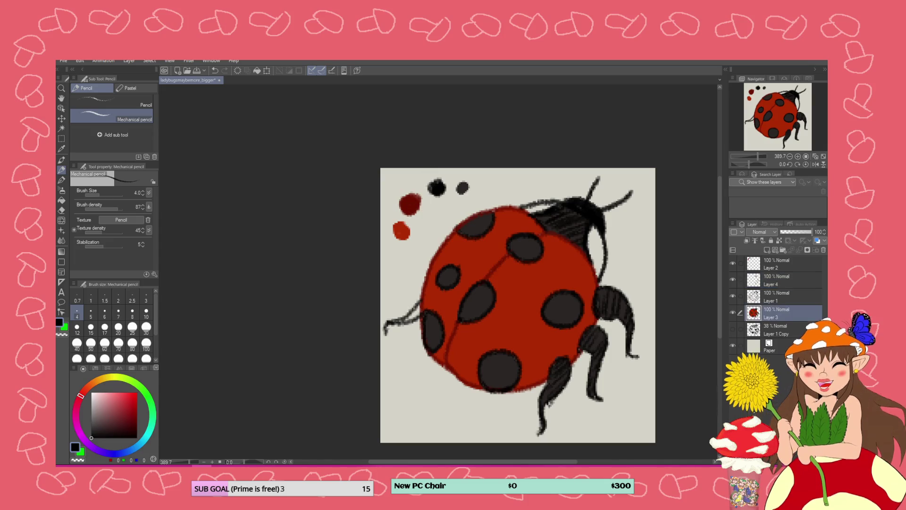
# - Sample the dark grey swatch and hatch the ladybug's left leg with the Mechanical pencil
pyautogui.click(61, 148)
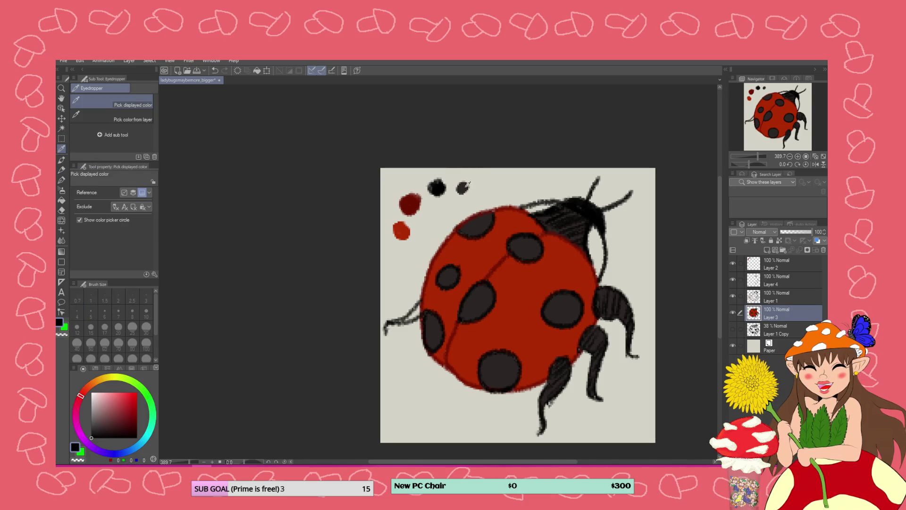
pyautogui.click(462, 187)
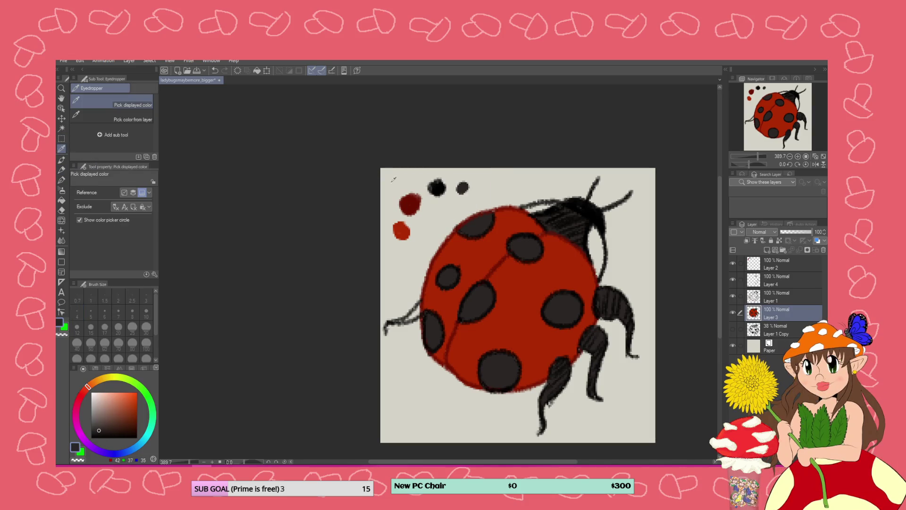
pyautogui.click(61, 170)
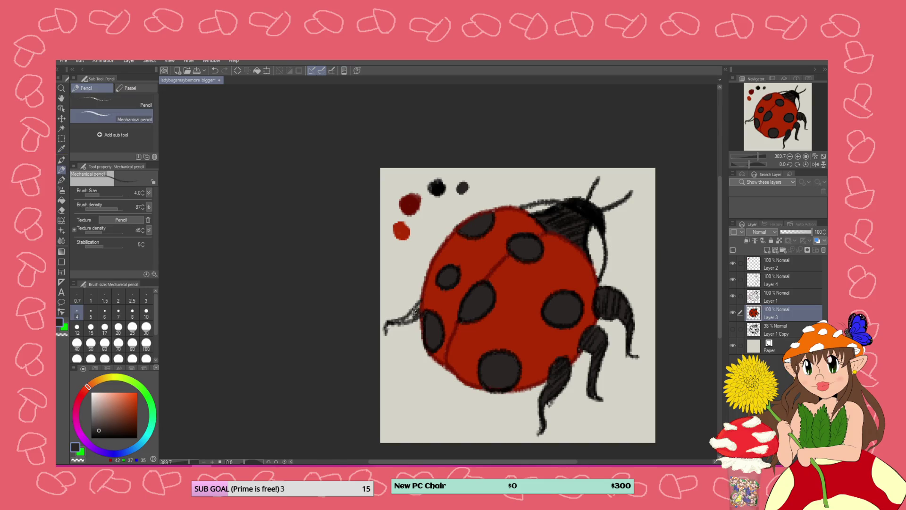
pyautogui.moveTo(414, 312)
pyautogui.mouseDown()
pyautogui.moveTo(398, 322)
pyautogui.moveTo(418, 315)
pyautogui.moveTo(414, 305)
pyautogui.mouseUp()
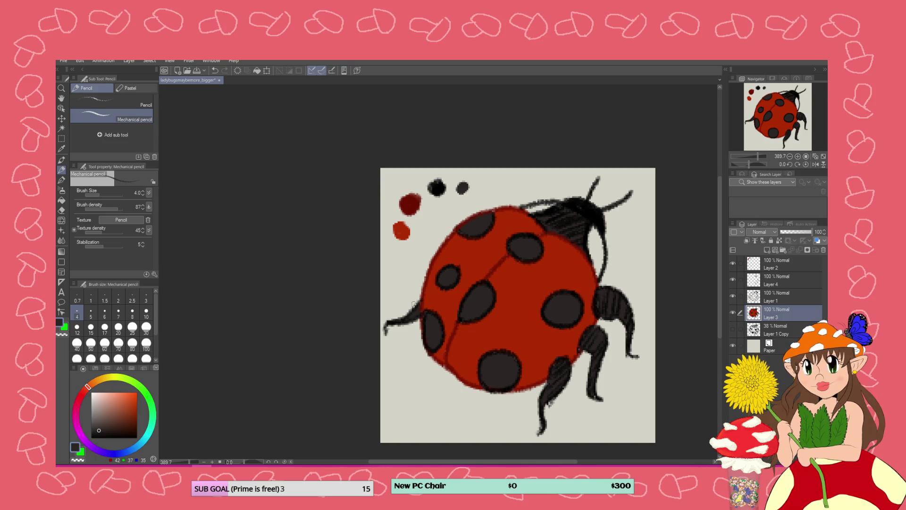
pyautogui.scroll(-5, 456, 247)
pyautogui.scroll(2, 467, 258)
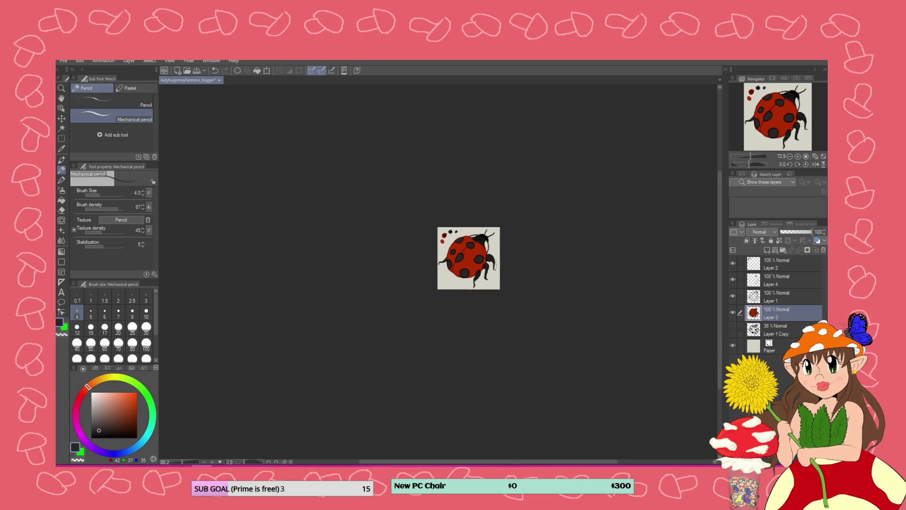
pyautogui.scroll(2, 472, 261)
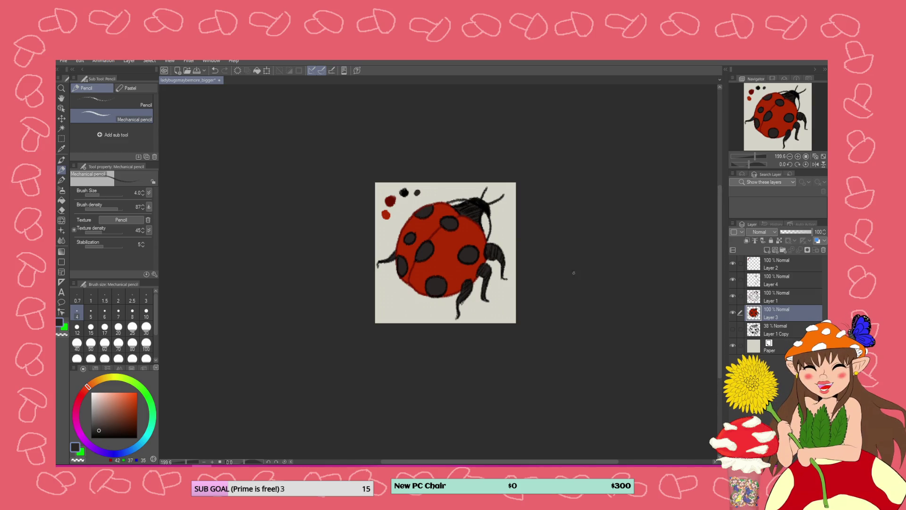
pyautogui.click(758, 297)
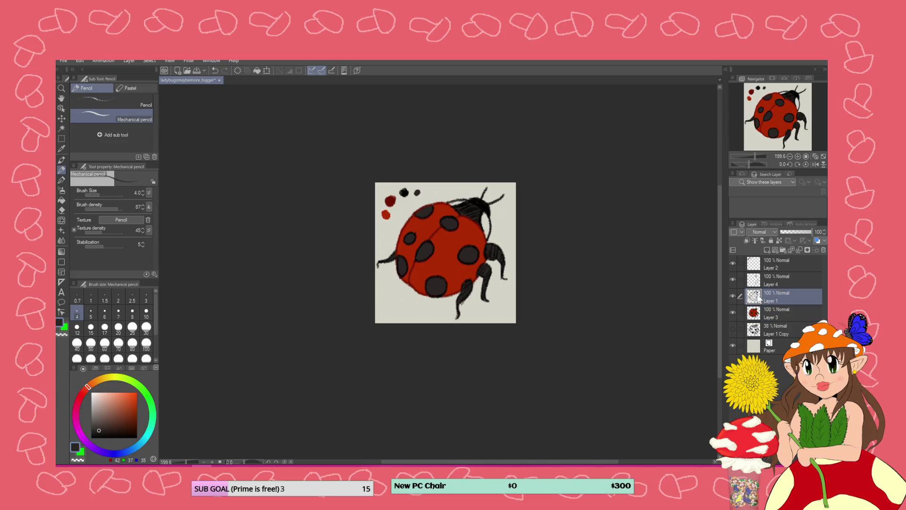
pyautogui.click(758, 280)
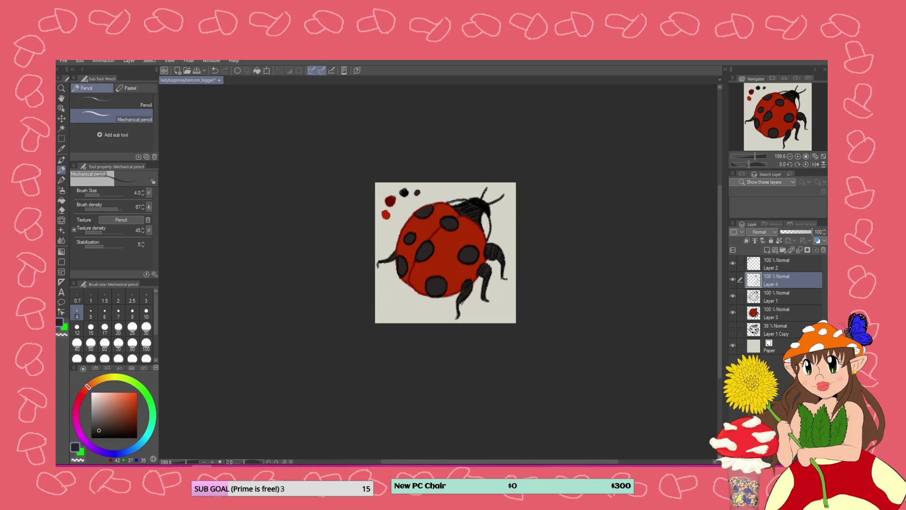
pyautogui.scroll(5, 472, 227)
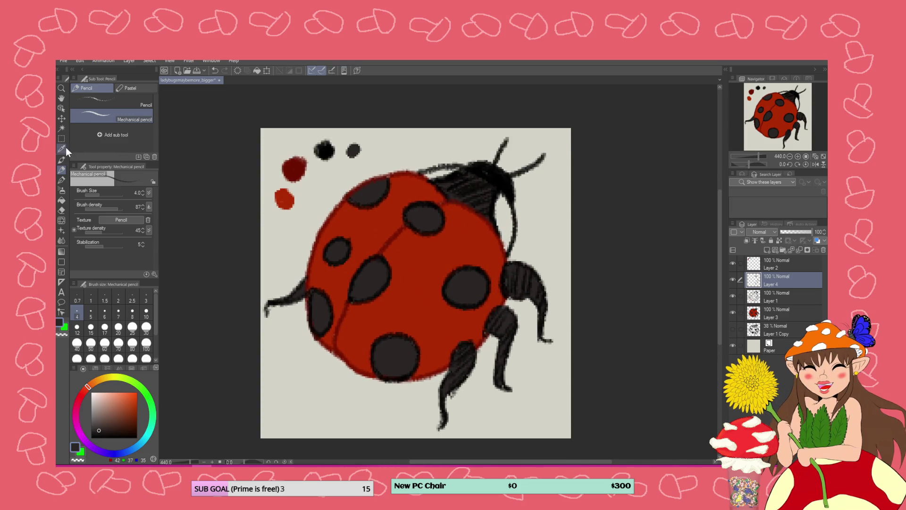
# - Sample the dark red swatch and hatch the shell with the Real G-Pen, including its lower-left edge
pyautogui.click(64, 147)
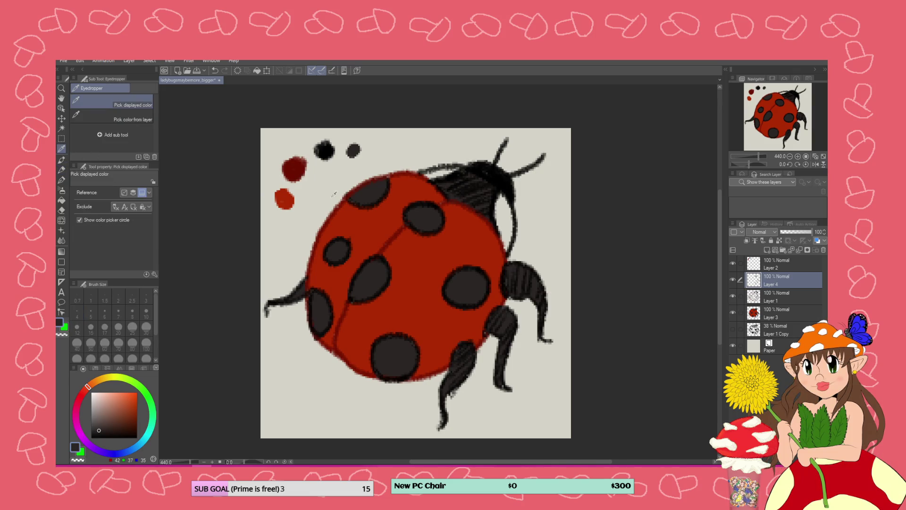
pyautogui.click(295, 173)
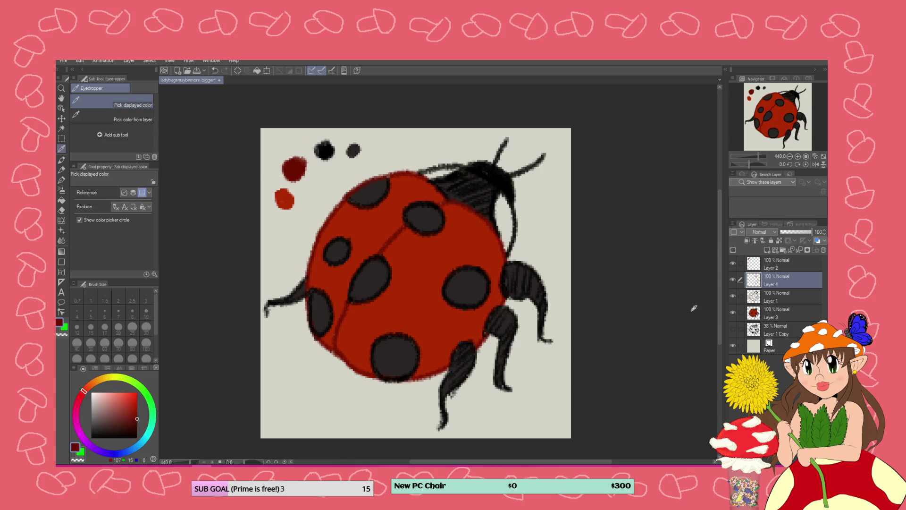
pyautogui.click(61, 180)
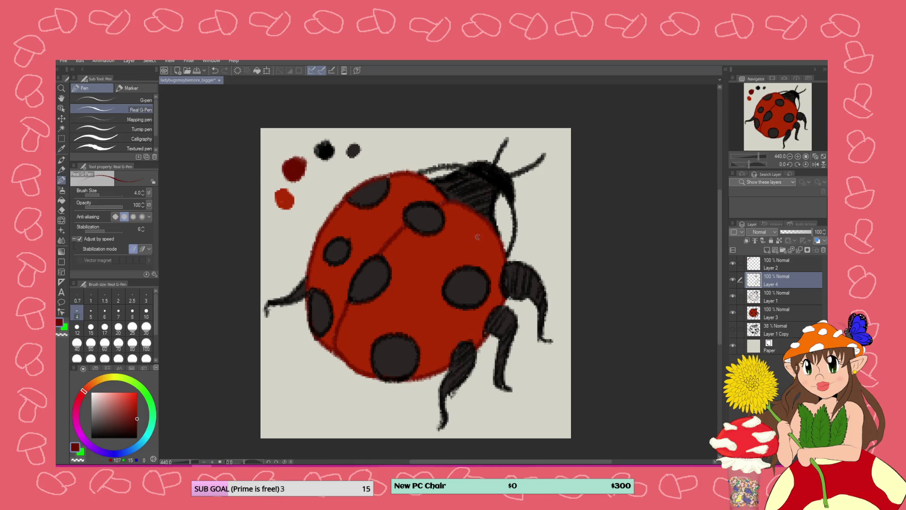
pyautogui.moveTo(489, 227)
pyautogui.mouseDown()
pyautogui.moveTo(471, 237)
pyautogui.moveTo(489, 243)
pyautogui.moveTo(502, 264)
pyautogui.moveTo(493, 301)
pyautogui.moveTo(459, 315)
pyautogui.moveTo(471, 330)
pyautogui.moveTo(448, 311)
pyautogui.moveTo(435, 334)
pyautogui.moveTo(448, 336)
pyautogui.moveTo(443, 350)
pyautogui.moveTo(453, 333)
pyautogui.moveTo(425, 373)
pyautogui.moveTo(433, 307)
pyautogui.moveTo(418, 347)
pyautogui.mouseUp()
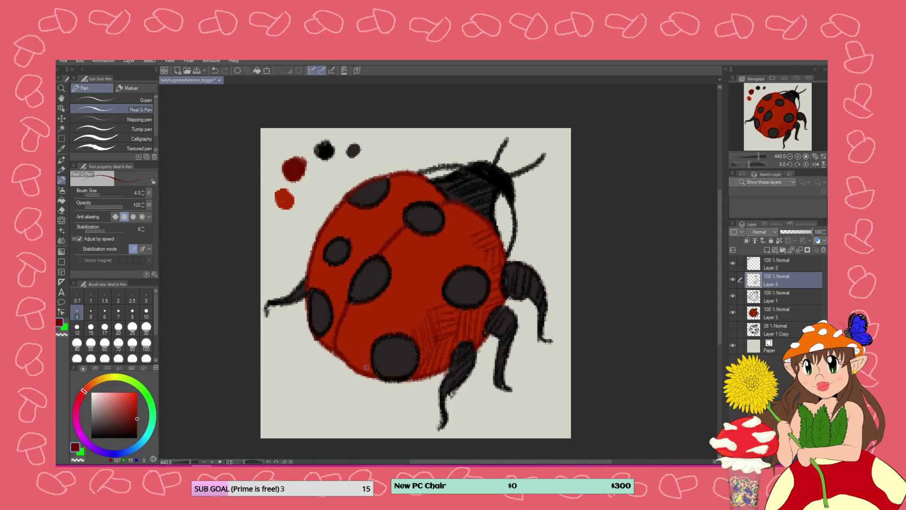
pyautogui.moveTo(366, 367)
pyautogui.mouseDown()
pyautogui.moveTo(353, 350)
pyautogui.moveTo(341, 357)
pyautogui.moveTo(371, 357)
pyautogui.moveTo(357, 358)
pyautogui.mouseUp()
# - Sample black and hatch texture into the bottom black spot with the Mechanical pencil
pyautogui.click(61, 149)
pyautogui.click(327, 152)
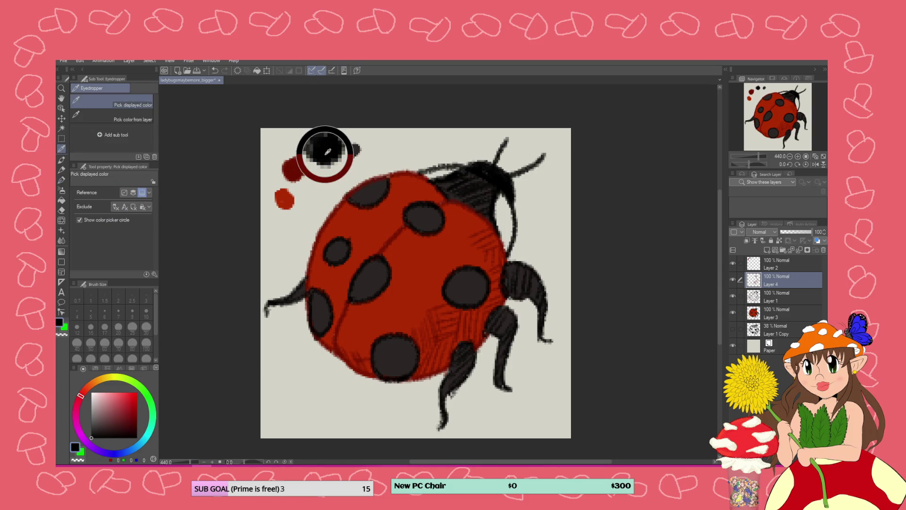
pyautogui.click(61, 169)
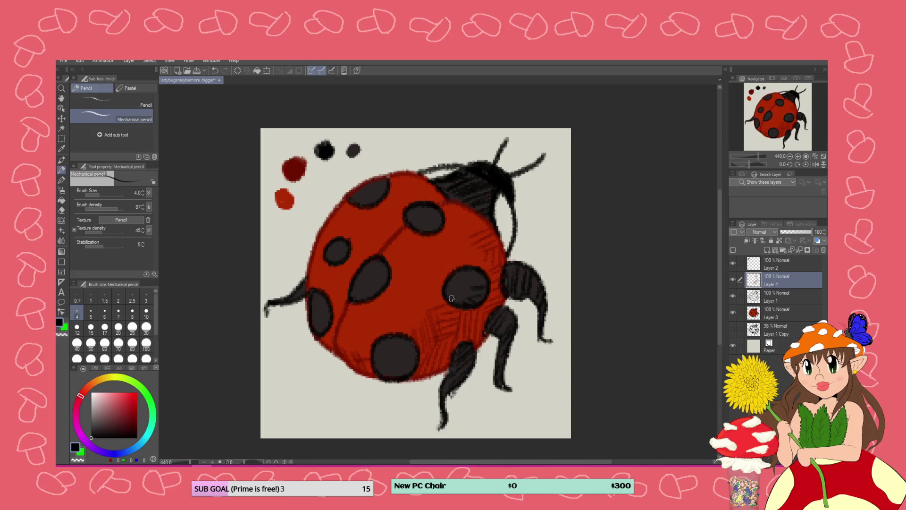
pyautogui.moveTo(411, 356)
pyautogui.mouseDown()
pyautogui.moveTo(391, 362)
pyautogui.moveTo(409, 378)
pyautogui.moveTo(383, 354)
pyautogui.moveTo(372, 366)
pyautogui.mouseUp()
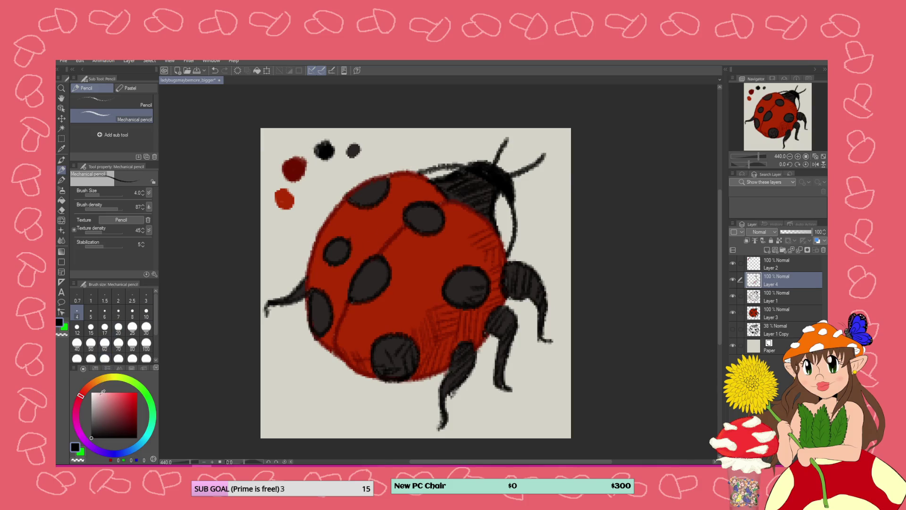
# - Choose a light orange-red highlight colour on the colour wheel
pyautogui.click(86, 391)
pyautogui.click(120, 390)
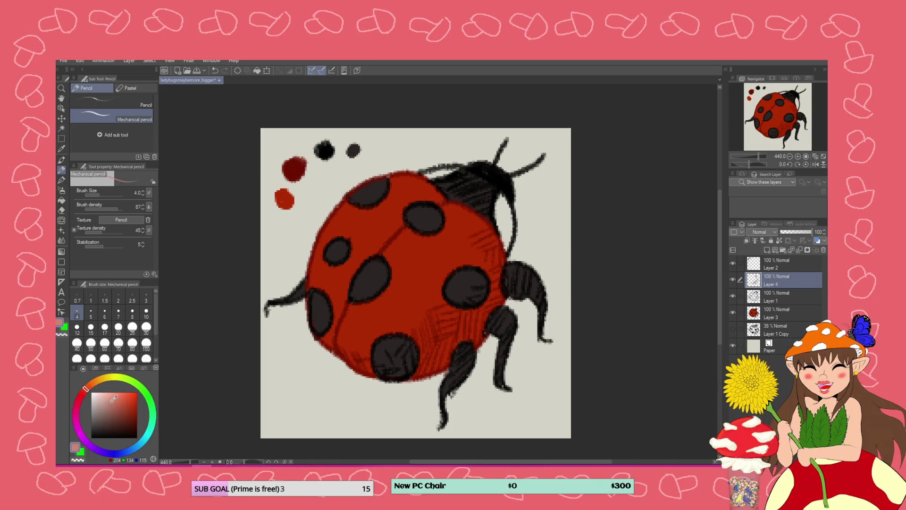
pyautogui.click(119, 391)
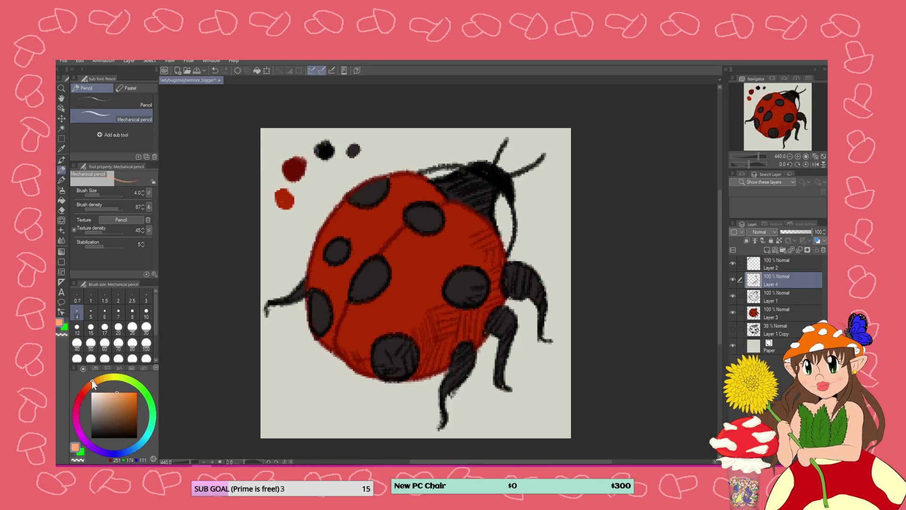
pyautogui.click(86, 389)
pyautogui.click(122, 397)
pyautogui.click(126, 398)
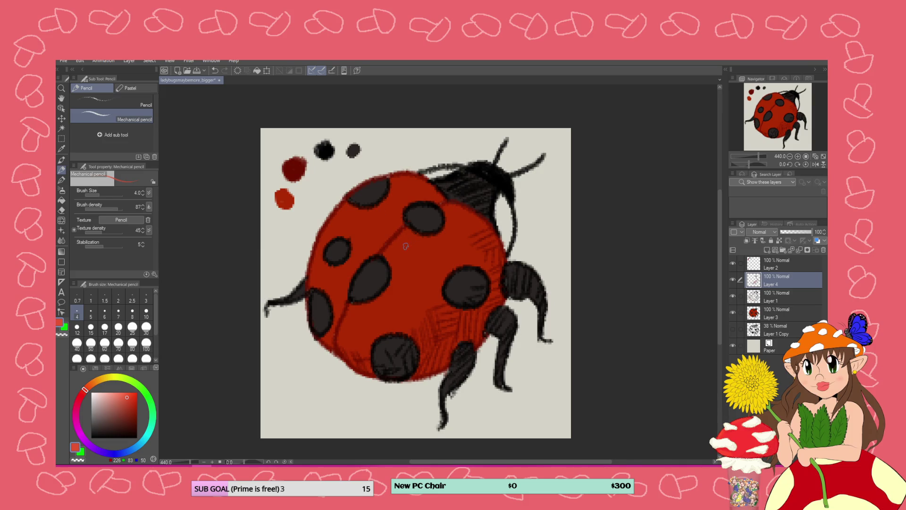
# - Hatch orange-red highlights across the shell's left side, over a spot and along its left edge
pyautogui.moveTo(407, 244); pyautogui.dragTo(402, 265)
pyautogui.moveTo(460, 204); pyautogui.dragTo(388, 242)
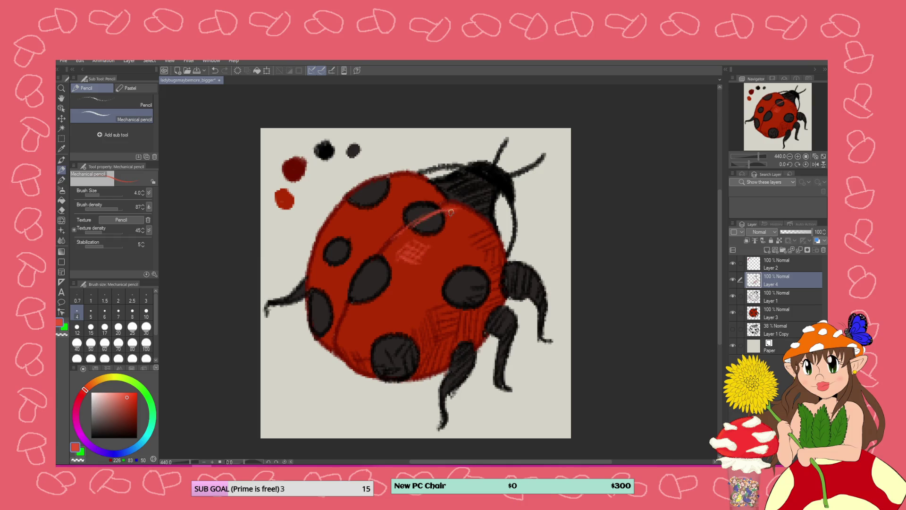
pyautogui.moveTo(449, 213)
pyautogui.mouseDown()
pyautogui.moveTo(400, 241)
pyautogui.moveTo(378, 281)
pyautogui.moveTo(368, 266)
pyautogui.moveTo(340, 347)
pyautogui.mouseUp()
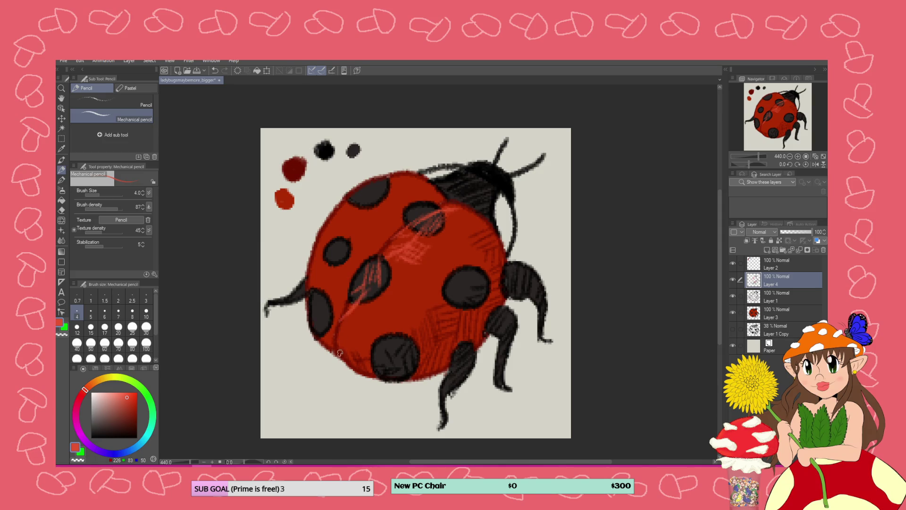
pyautogui.moveTo(400, 289)
pyautogui.mouseDown()
pyautogui.moveTo(394, 314)
pyautogui.moveTo(402, 285)
pyautogui.moveTo(388, 311)
pyautogui.mouseUp()
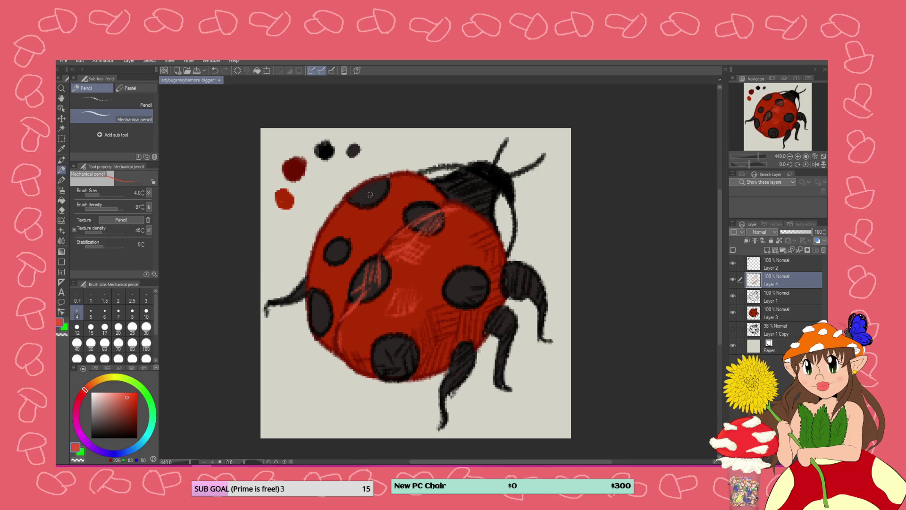
pyautogui.moveTo(343, 205); pyautogui.dragTo(315, 265)
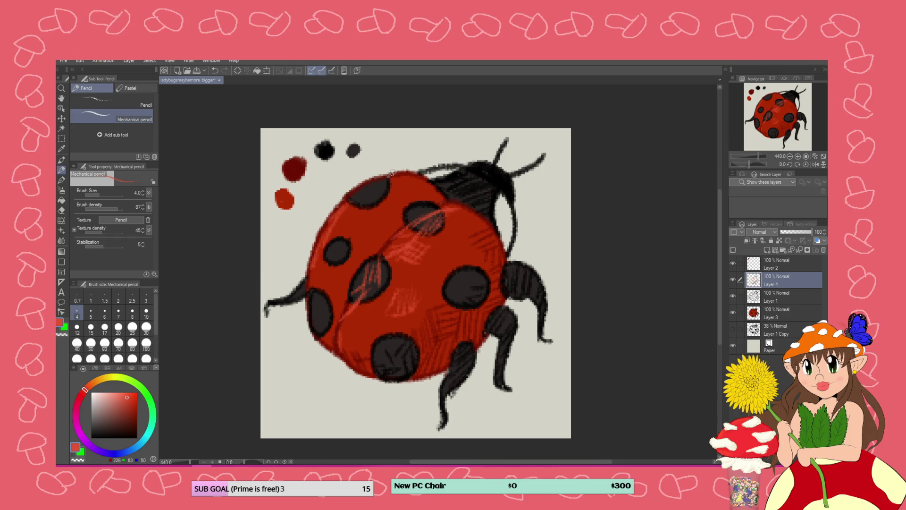
# - Add highlight hatching along the top edge of the shell
pyautogui.moveTo(392, 173); pyautogui.dragTo(418, 181)
pyautogui.moveTo(482, 166)
pyautogui.mouseDown()
pyautogui.moveTo(493, 170)
pyautogui.moveTo(468, 164)
pyautogui.moveTo(446, 187)
pyautogui.mouseUp()
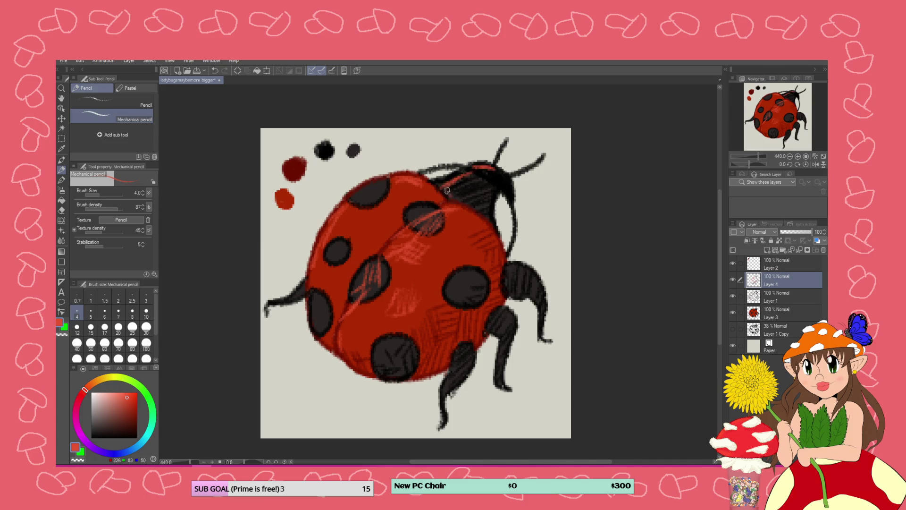
pyautogui.scroll(-4, 444, 191)
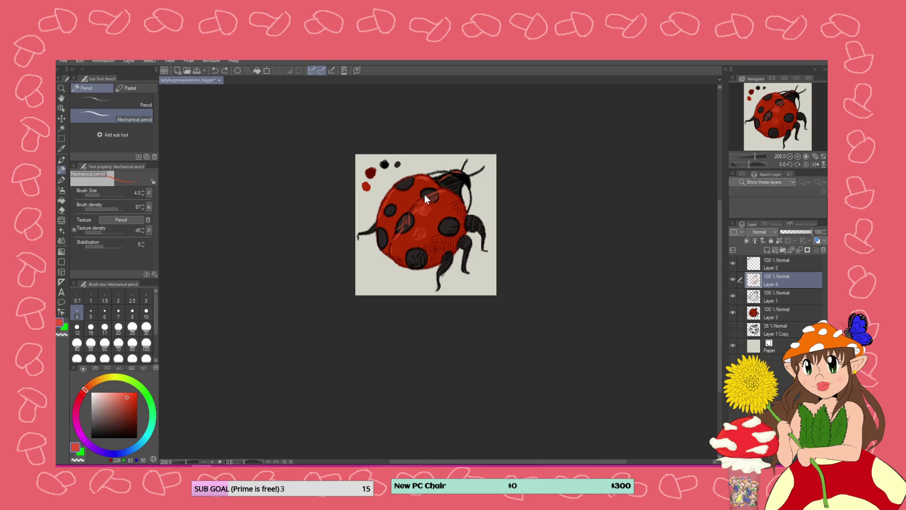
pyautogui.scroll(2, 423, 191)
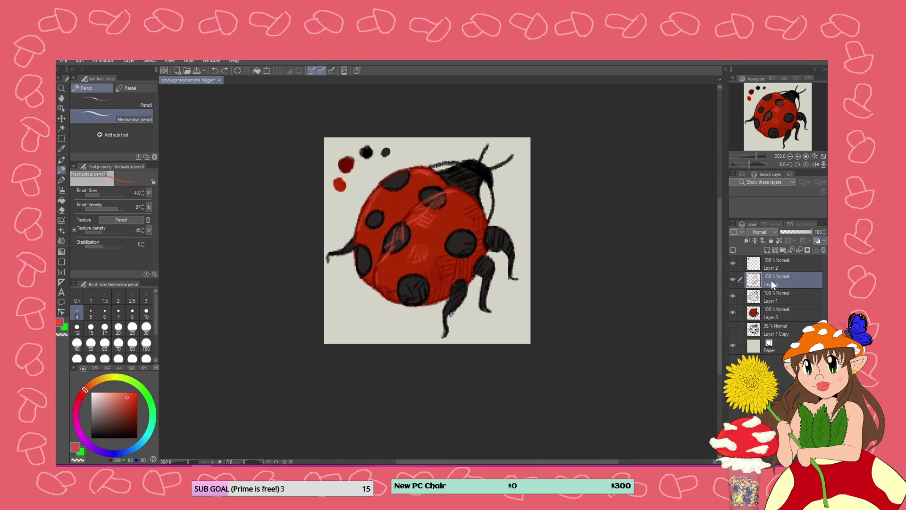
pyautogui.click(770, 262)
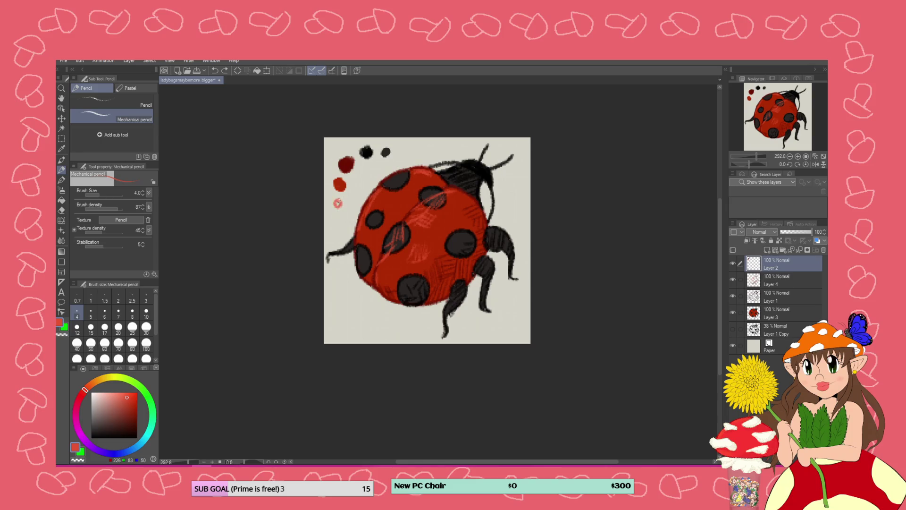
# - Pick neutral grey and the hard Eraser, then erase the red strokes from the left and upper black spots on Layer 4
pyautogui.scroll(2, 340, 213)
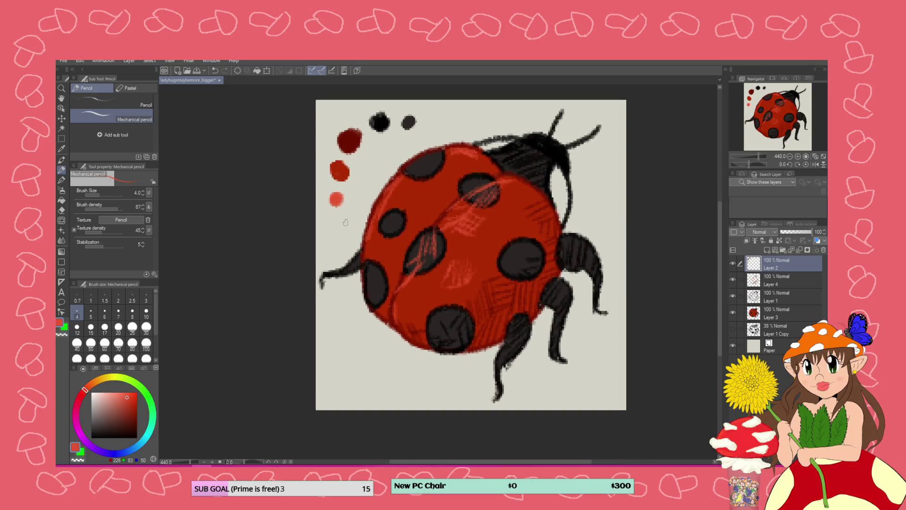
pyautogui.click(106, 391)
pyautogui.moveTo(100, 404); pyautogui.dragTo(81, 407)
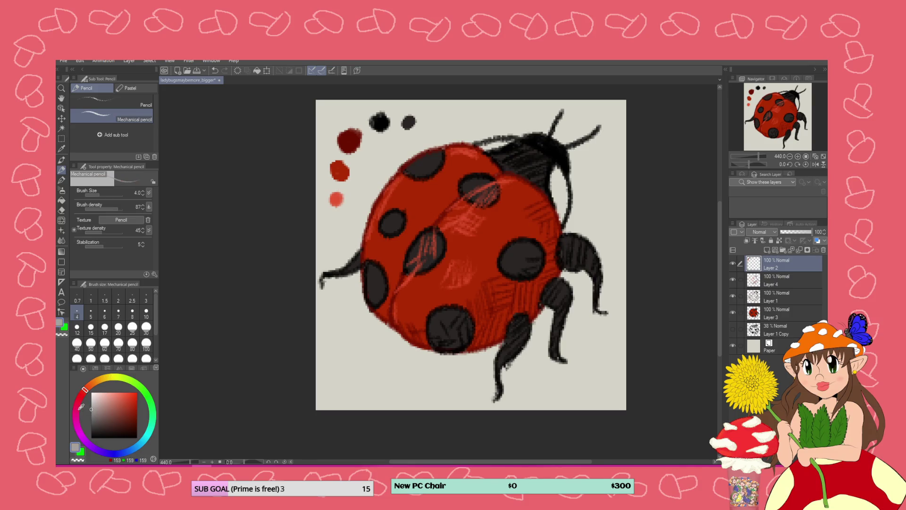
pyautogui.click(62, 210)
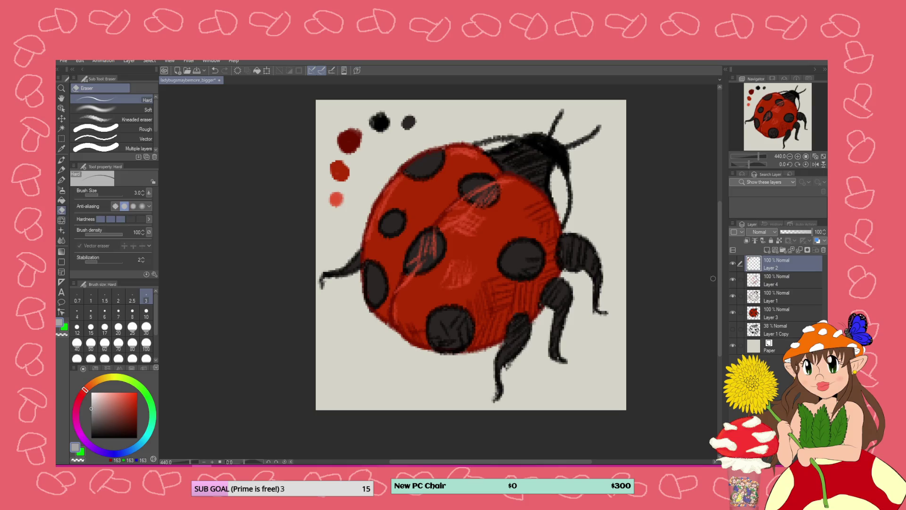
pyautogui.click(754, 281)
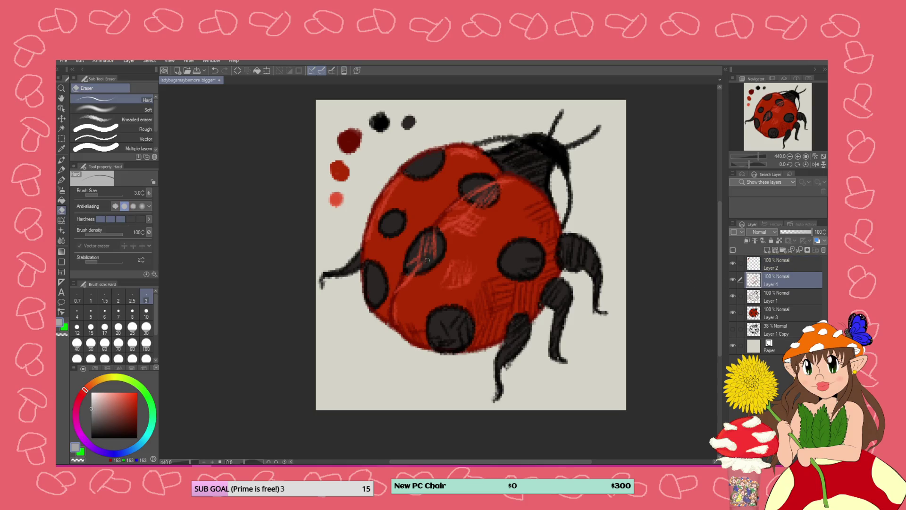
pyautogui.moveTo(442, 241)
pyautogui.mouseDown()
pyautogui.moveTo(409, 266)
pyautogui.moveTo(395, 296)
pyautogui.mouseUp()
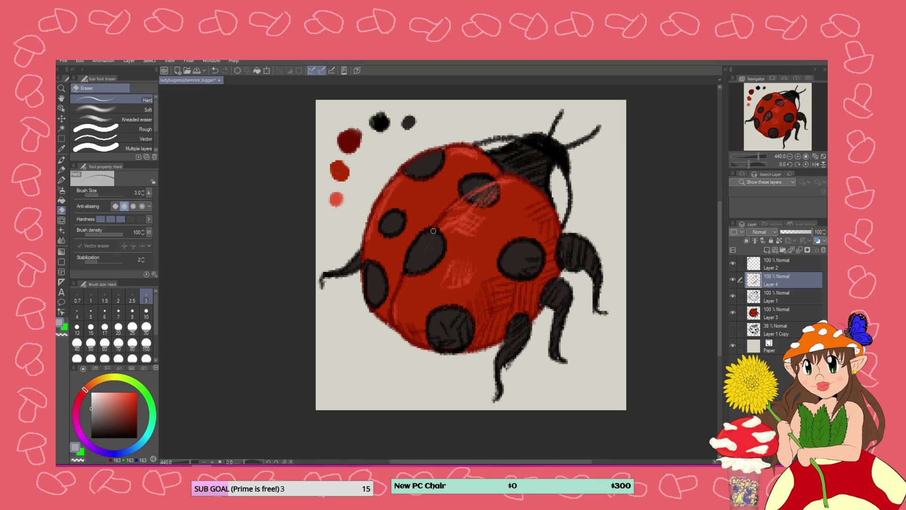
pyautogui.moveTo(488, 196); pyautogui.dragTo(470, 202)
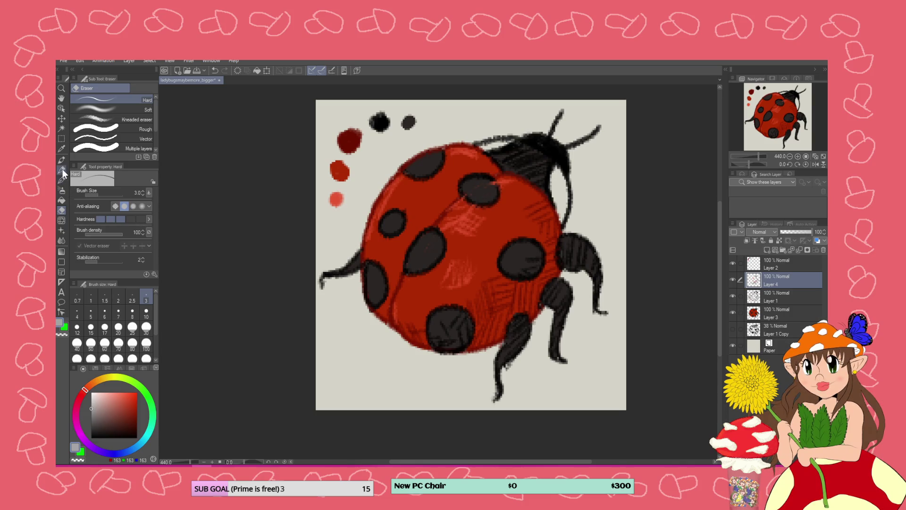
# - Hatch grey Mechanical pencil highlights into the ladybug's left, upper and upper-left black spots
pyautogui.click(62, 170)
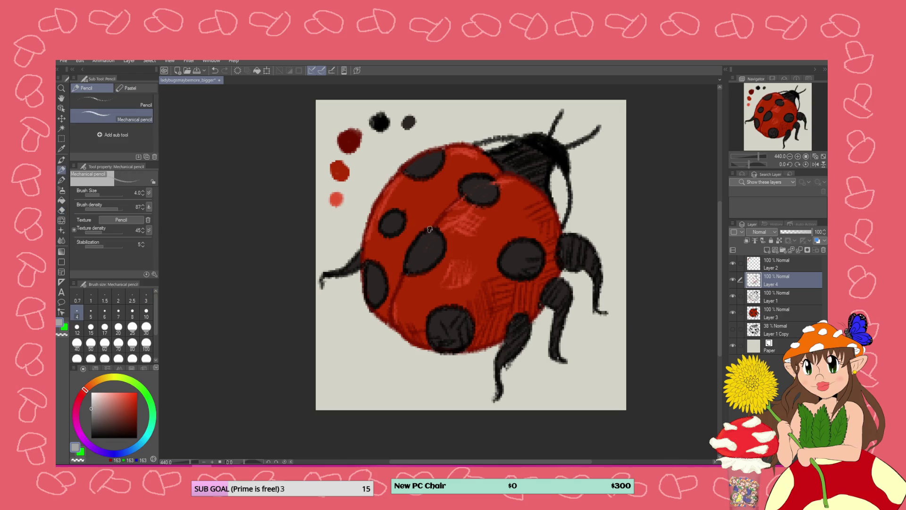
pyautogui.moveTo(430, 234)
pyautogui.mouseDown()
pyautogui.moveTo(410, 262)
pyautogui.moveTo(415, 270)
pyautogui.mouseUp()
pyautogui.moveTo(494, 179)
pyautogui.mouseDown()
pyautogui.moveTo(468, 195)
pyautogui.moveTo(490, 185)
pyautogui.moveTo(478, 197)
pyautogui.mouseUp()
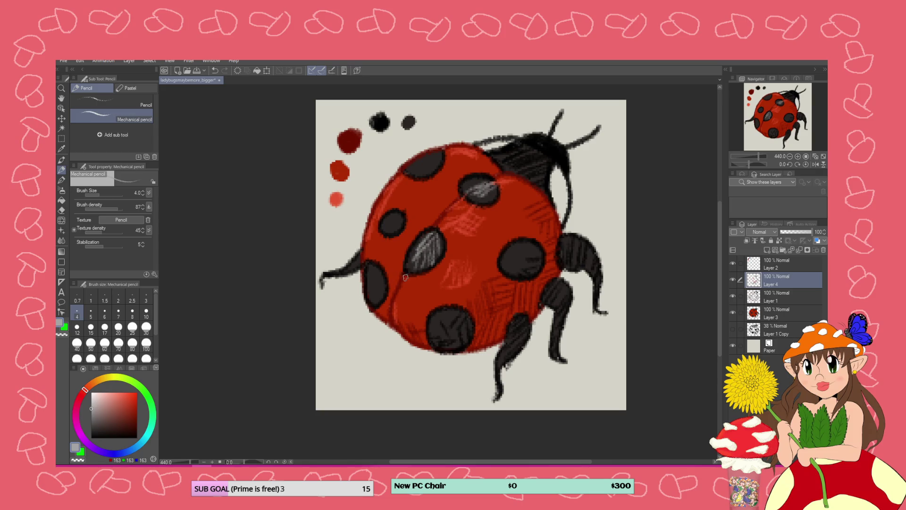
pyautogui.moveTo(376, 268)
pyautogui.mouseDown()
pyautogui.moveTo(369, 300)
pyautogui.moveTo(366, 293)
pyautogui.mouseUp()
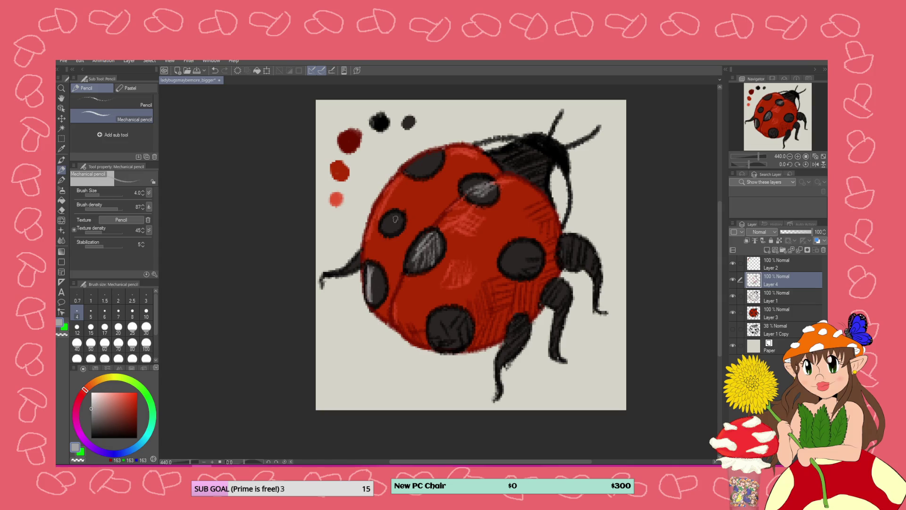
pyautogui.moveTo(396, 216); pyautogui.dragTo(385, 224)
pyautogui.moveTo(432, 153); pyautogui.dragTo(417, 172)
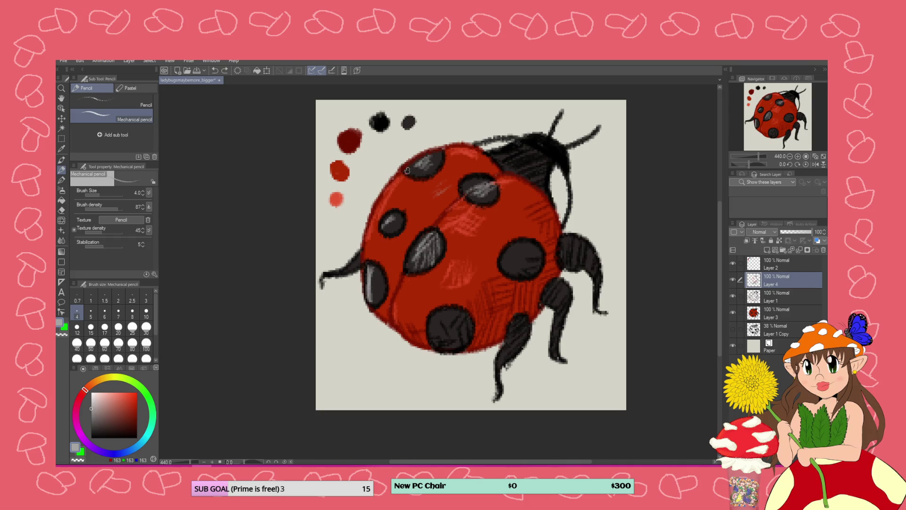
# - Add grey hatched highlights to the ladybug's head, right legs, lower front leg and upper-left leg
pyautogui.moveTo(559, 145)
pyautogui.mouseDown()
pyautogui.moveTo(553, 152)
pyautogui.moveTo(533, 134)
pyautogui.moveTo(522, 142)
pyautogui.moveTo(530, 162)
pyautogui.moveTo(522, 150)
pyautogui.moveTo(508, 158)
pyautogui.mouseUp()
pyautogui.moveTo(547, 157)
pyautogui.mouseDown()
pyautogui.moveTo(544, 168)
pyautogui.moveTo(525, 171)
pyautogui.mouseUp()
pyautogui.moveTo(533, 156); pyautogui.dragTo(514, 173)
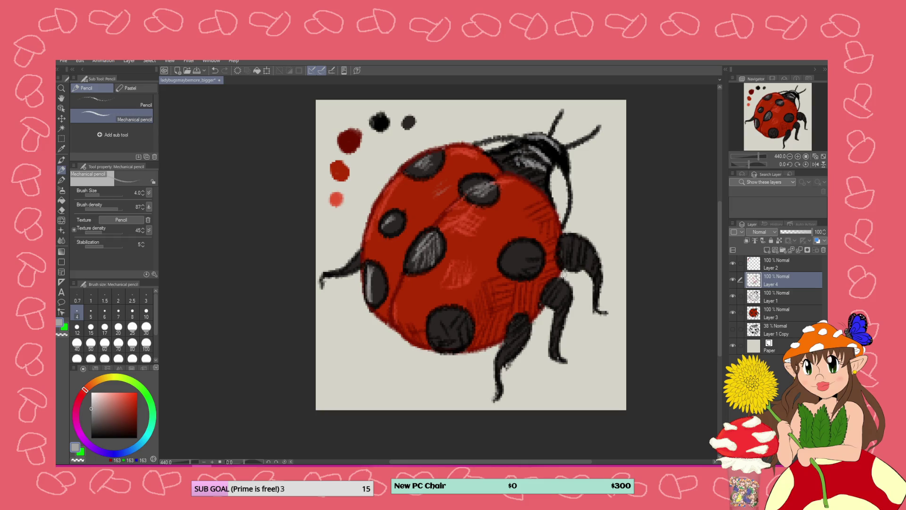
pyautogui.moveTo(570, 241); pyautogui.dragTo(597, 264)
pyautogui.moveTo(558, 287); pyautogui.dragTo(548, 290)
pyautogui.moveTo(525, 321); pyautogui.dragTo(508, 358)
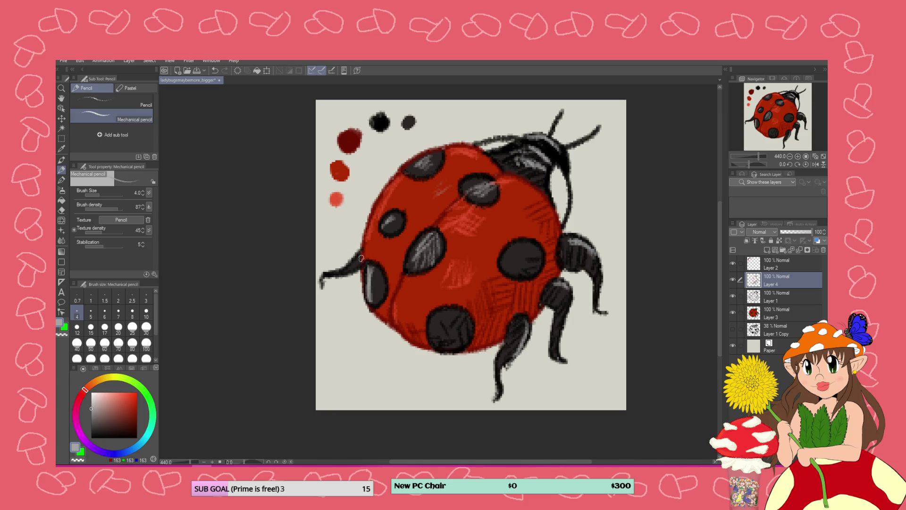
pyautogui.moveTo(361, 258); pyautogui.dragTo(349, 267)
pyautogui.scroll(-4, 425, 185)
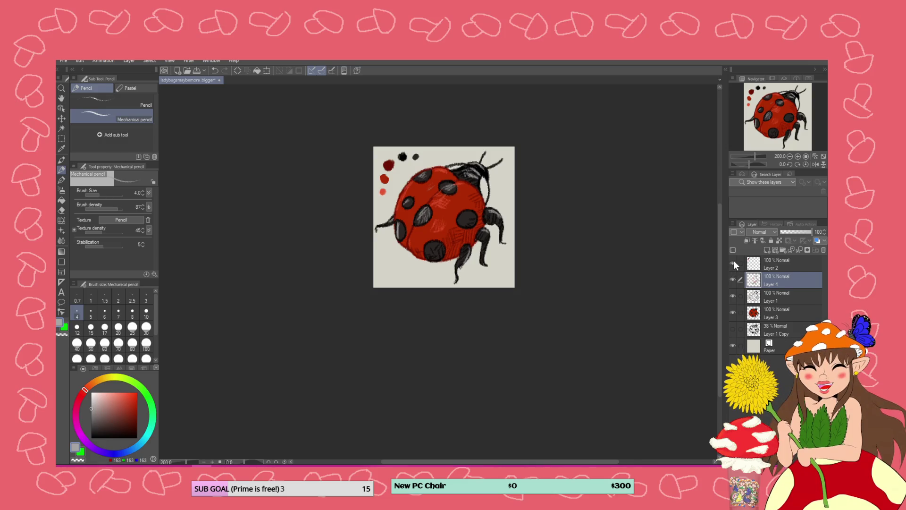
# - Dab a grey swatch on Layer 2, then hide Paper and Layer 2 for a transparent background
pyautogui.click(783, 265)
pyautogui.scroll(2, 381, 161)
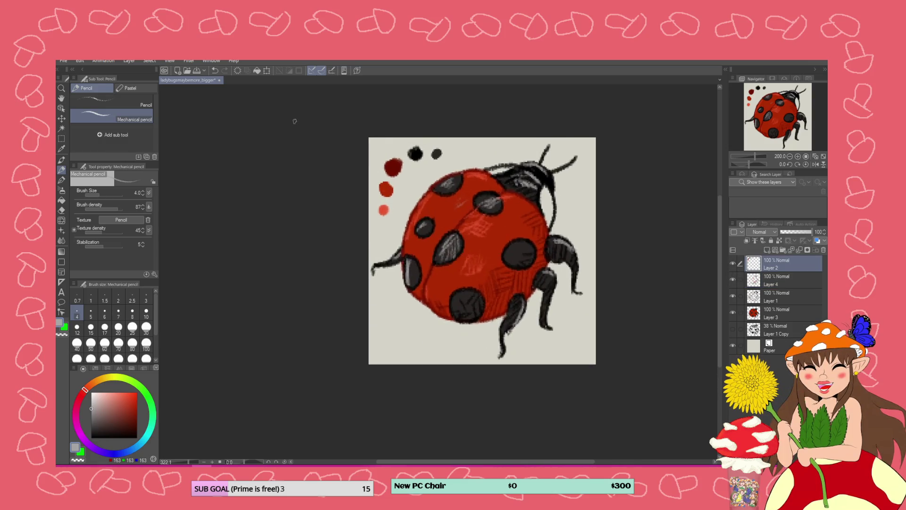
pyautogui.moveTo(451, 156); pyautogui.dragTo(454, 152)
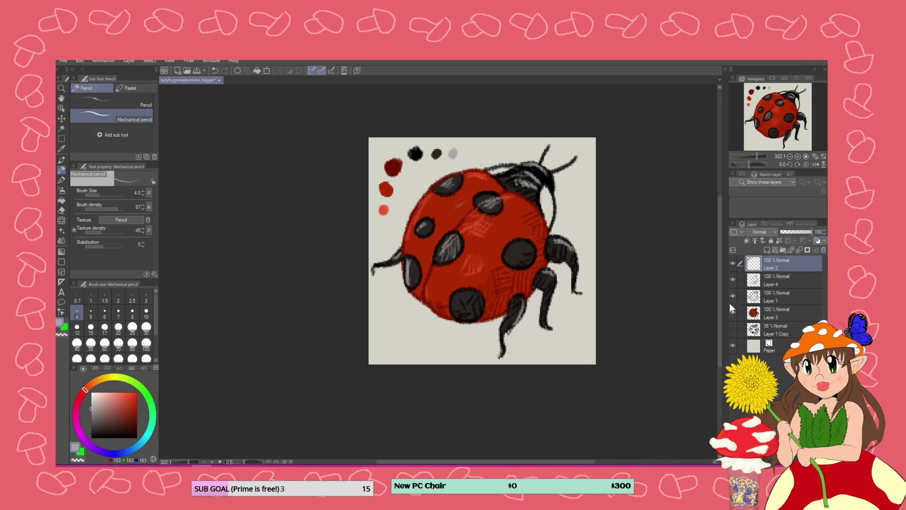
pyautogui.click(732, 346)
pyautogui.click(733, 265)
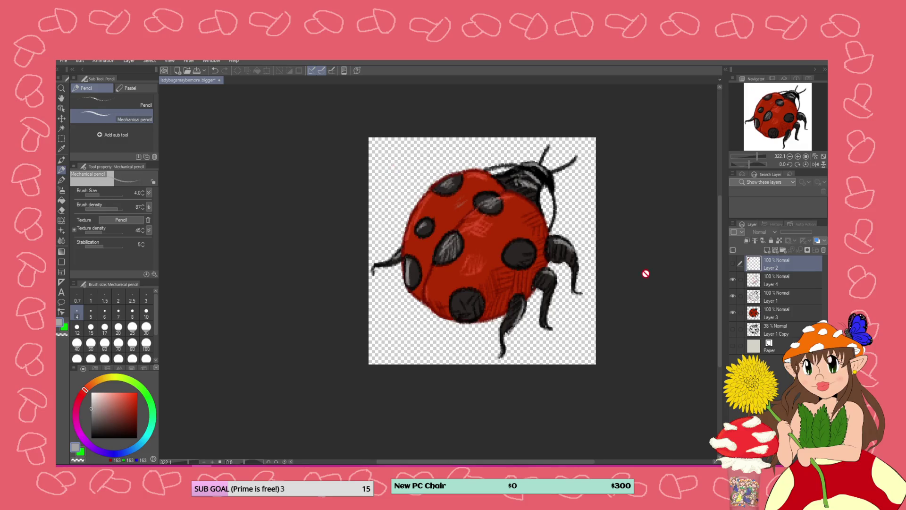
pyautogui.scroll(-2, 643, 271)
pyautogui.scroll(2, 643, 271)
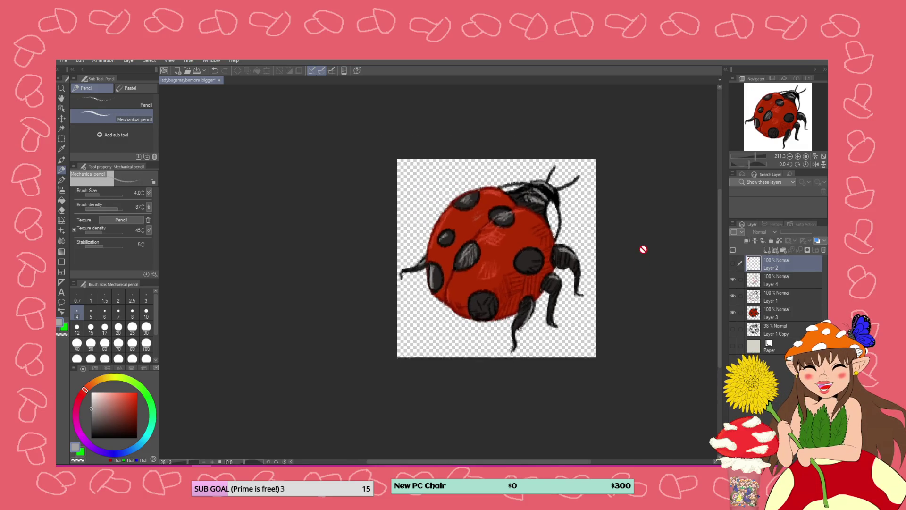
# - Create a new empty layer placed directly above Layer 1 Copy
pyautogui.click(760, 328)
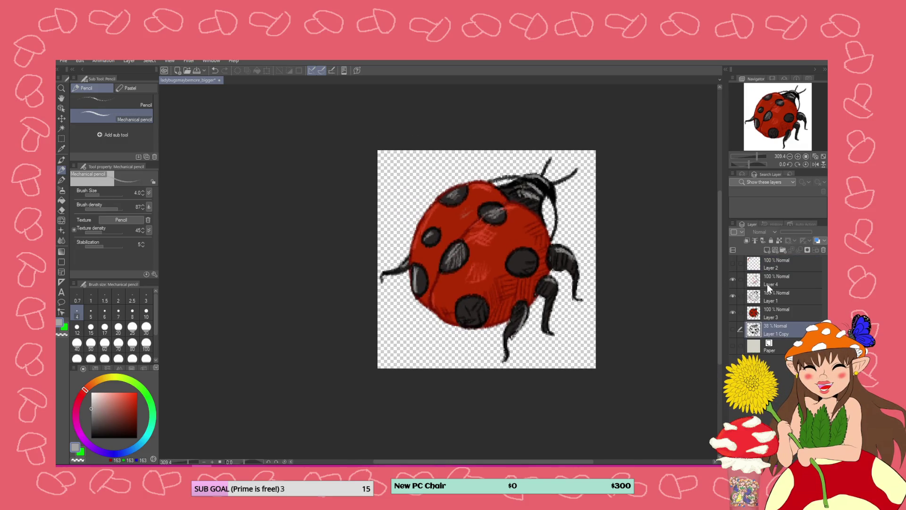
pyautogui.click(766, 250)
pyautogui.moveTo(754, 327)
pyautogui.mouseDown()
pyautogui.moveTo(753, 337)
pyautogui.moveTo(754, 329)
pyautogui.mouseUp()
pyautogui.scroll(1, 524, 254)
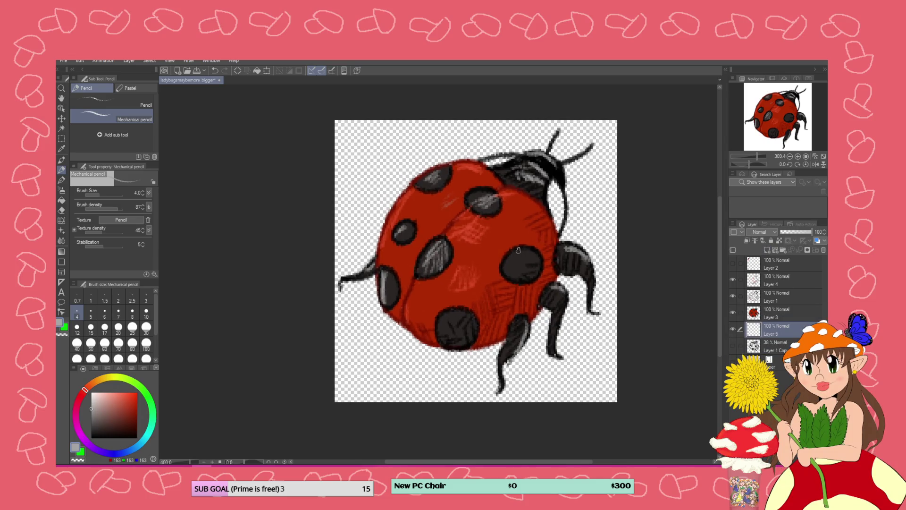
# - Paint white into the gap behind the ladybug's head with a size 10 G-Pen
pyautogui.click(92, 393)
pyautogui.click(61, 180)
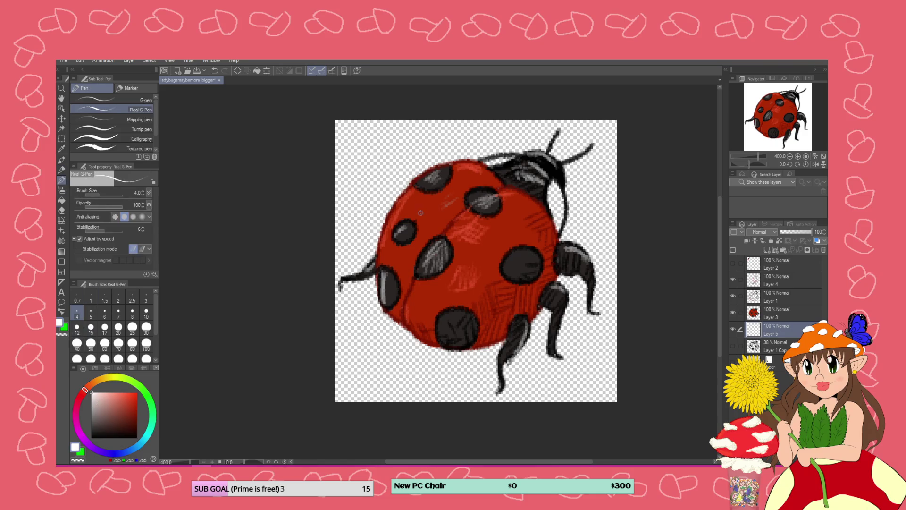
pyautogui.click(146, 312)
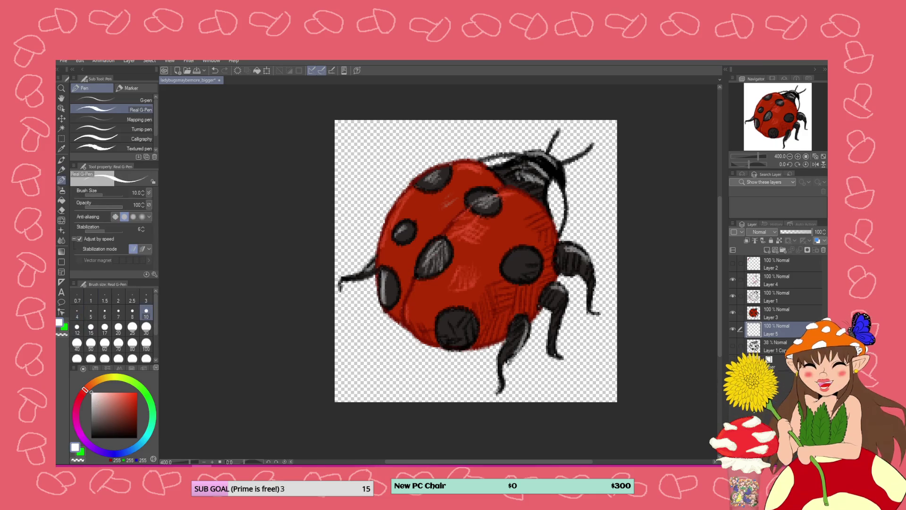
pyautogui.moveTo(553, 231); pyautogui.dragTo(551, 180)
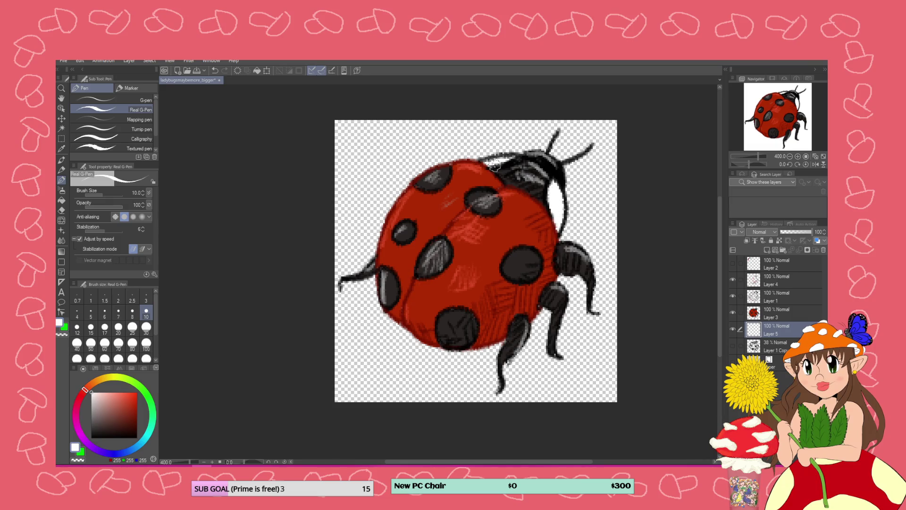
pyautogui.scroll(-2, 481, 191)
pyautogui.scroll(-2, 481, 191)
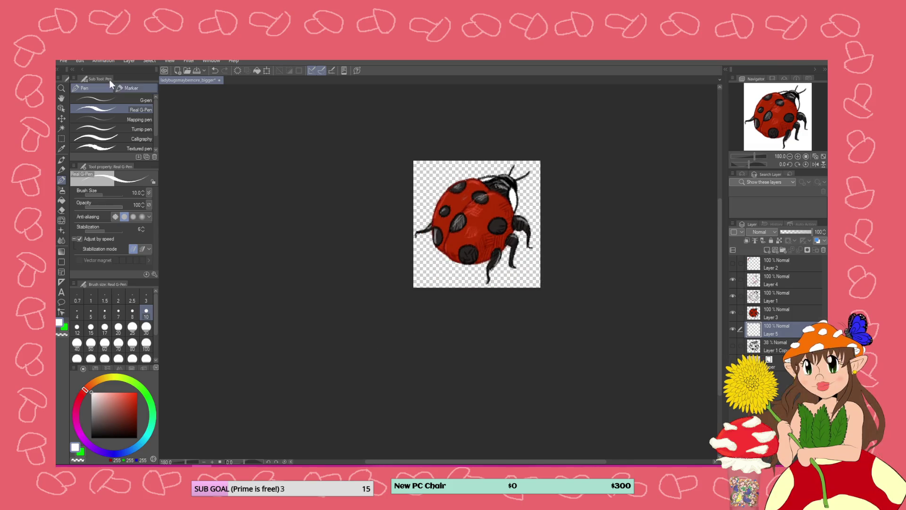
pyautogui.click(62, 60)
# - Export the ladybug via File > Export (Single Layer) as a .png named starting 'l_'
pyautogui.moveTo(122, 162)
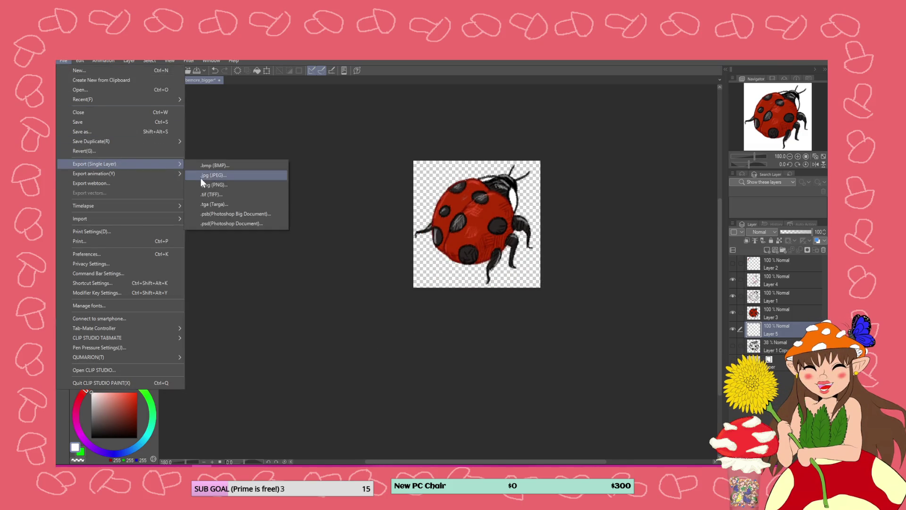
pyautogui.click(222, 183)
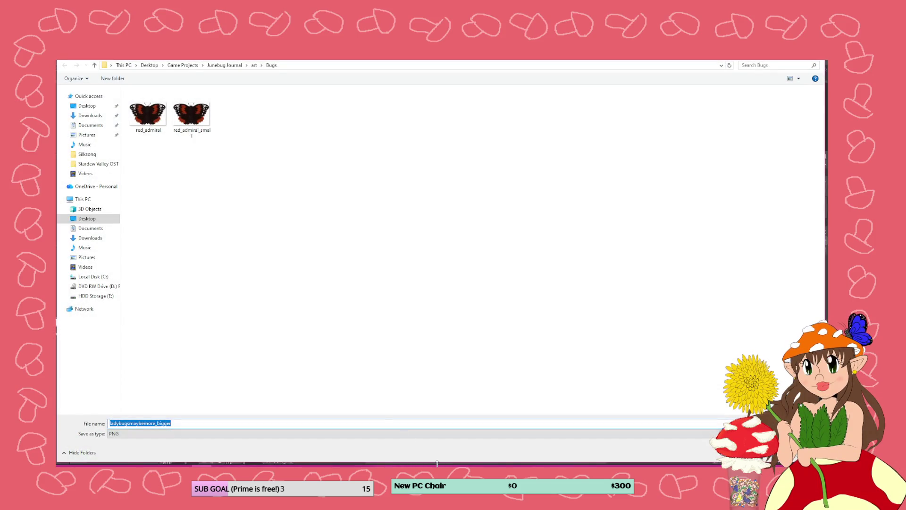
pyautogui.write('l')
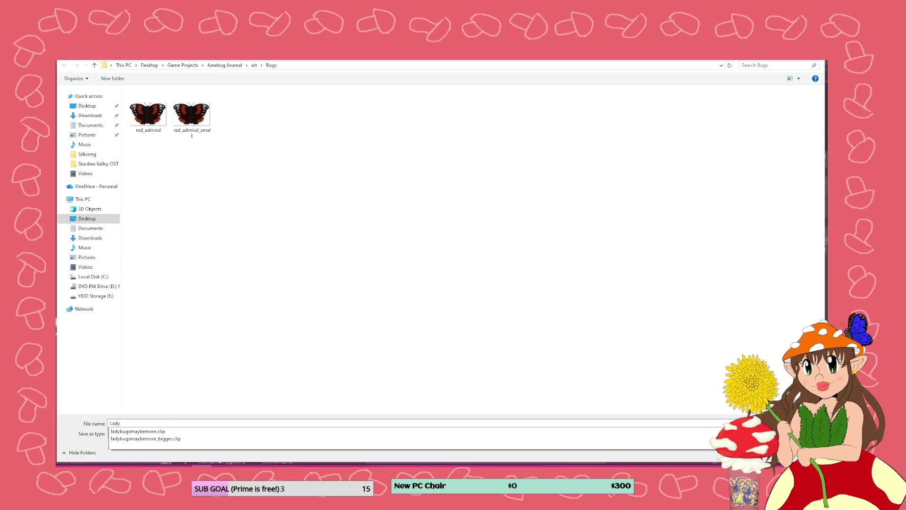
pyautogui.write('_big')
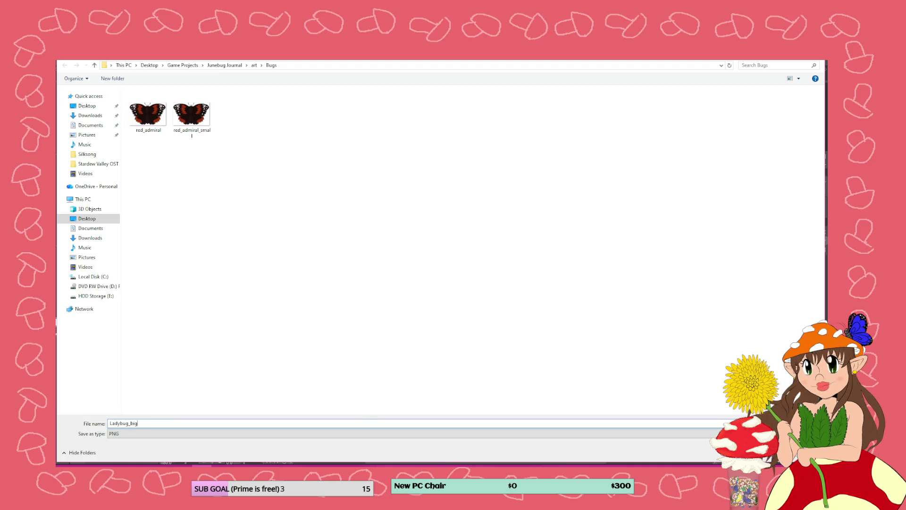
pyautogui.press('Return')
pyautogui.press('Return')
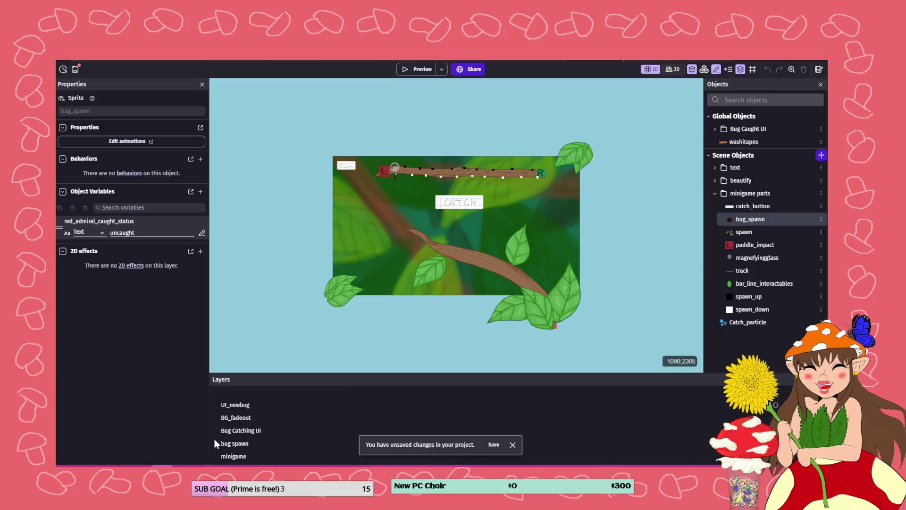
# - Save the GDevelop project and open the Circle Mini-Game catching scene
pyautogui.hotkey('alt', 'Tab')
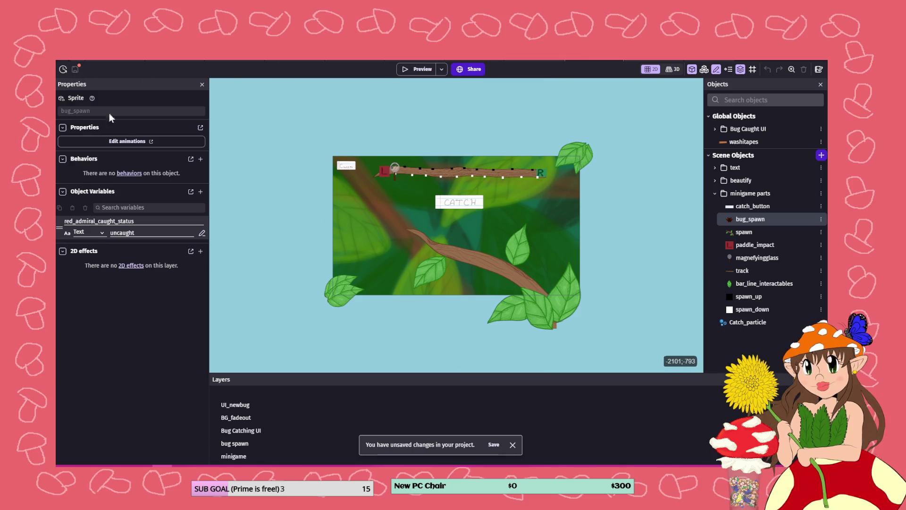
pyautogui.click(63, 69)
pyautogui.hotkey('ctrl', 's')
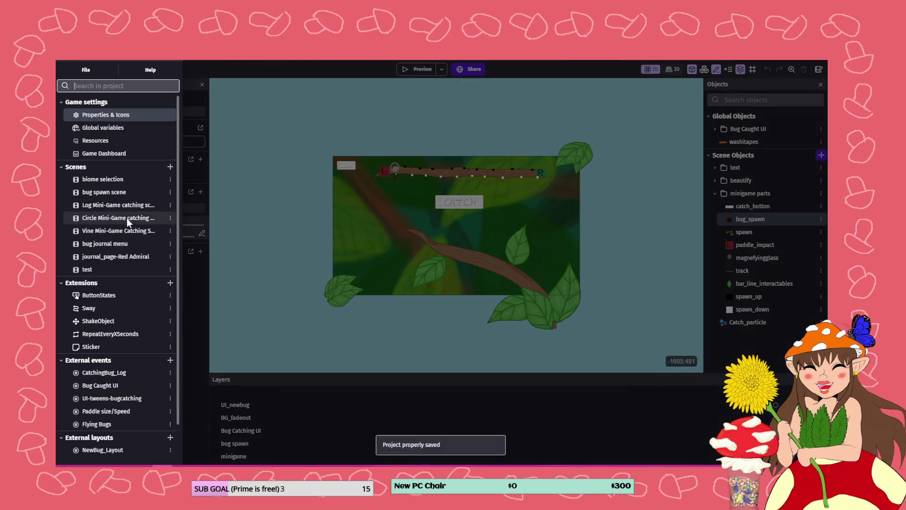
pyautogui.click(120, 219)
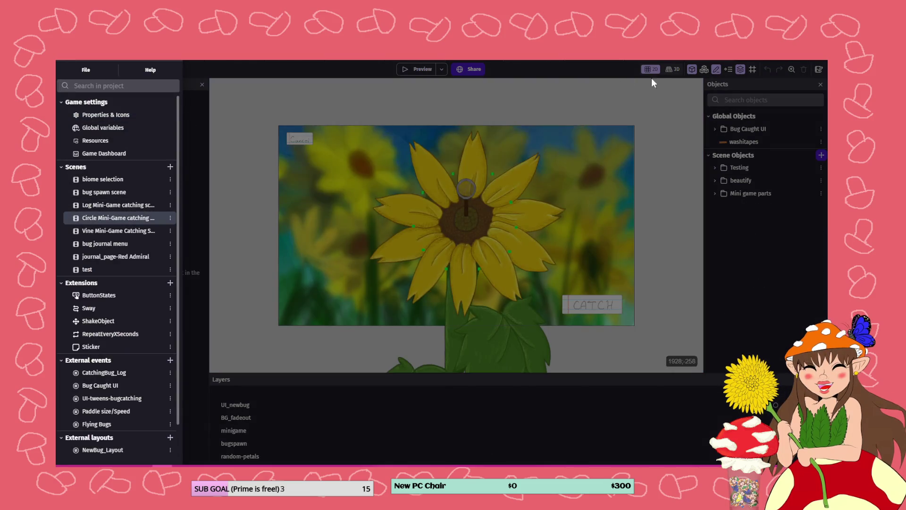
pyautogui.click(664, 67)
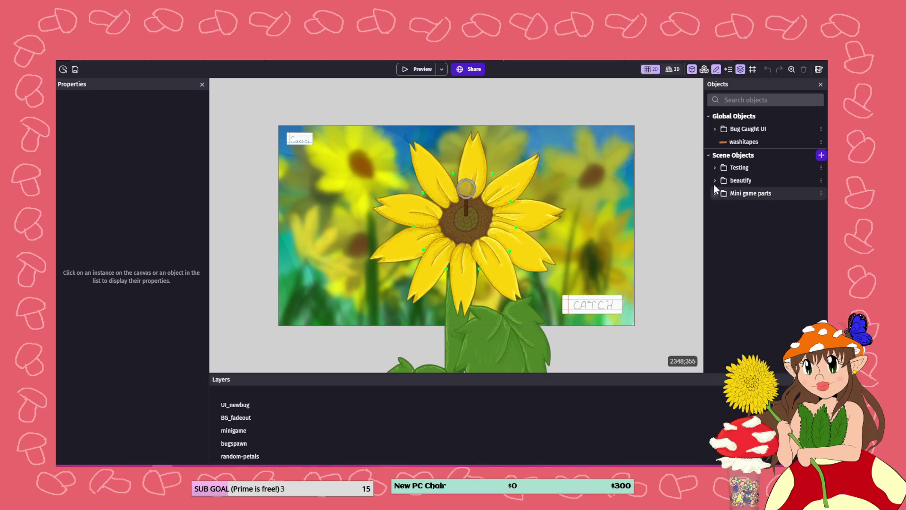
# - Expand the Mini game parts object folder and open bug_spawn in the object editor
pyautogui.click(715, 129)
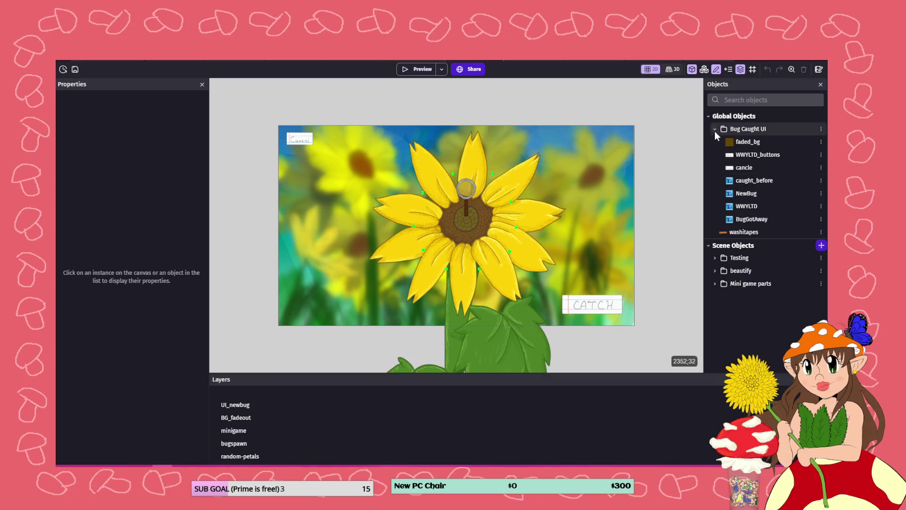
pyautogui.click(715, 129)
pyautogui.click(715, 168)
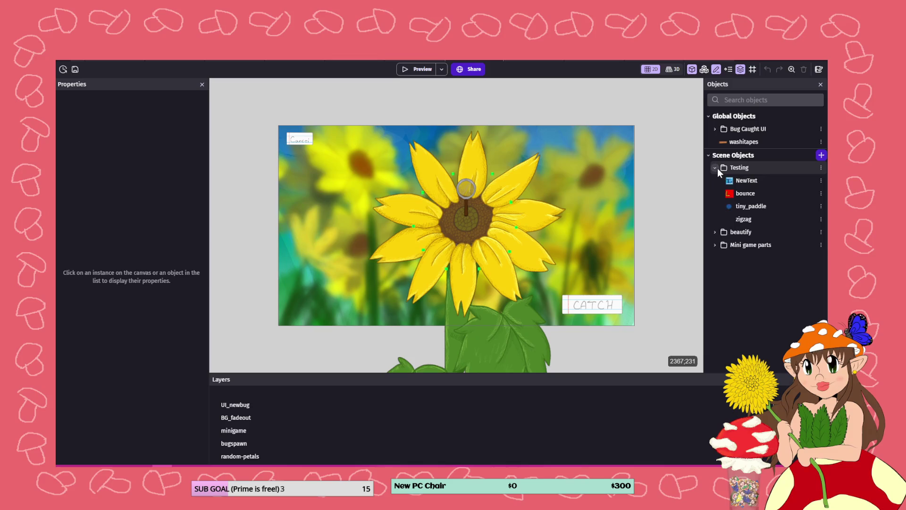
pyautogui.click(716, 168)
pyautogui.click(715, 180)
pyautogui.click(715, 181)
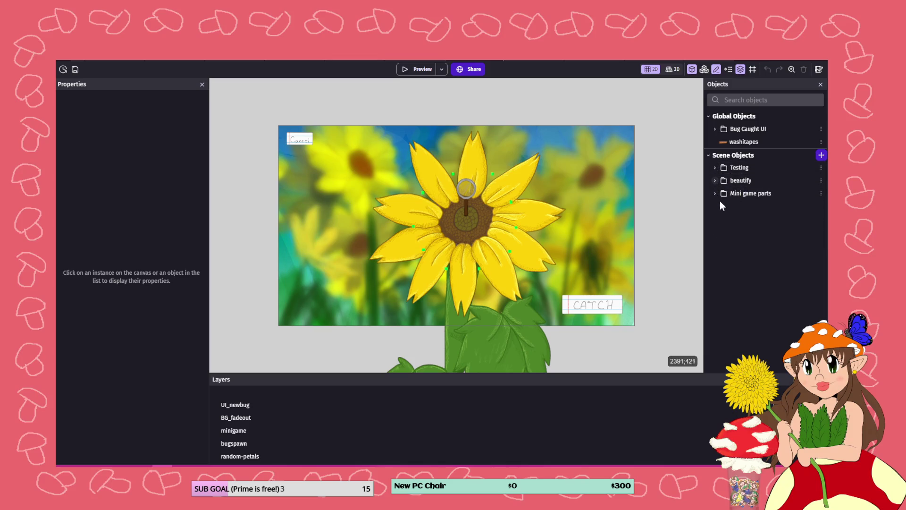
pyautogui.click(715, 193)
pyautogui.doubleClick(749, 257)
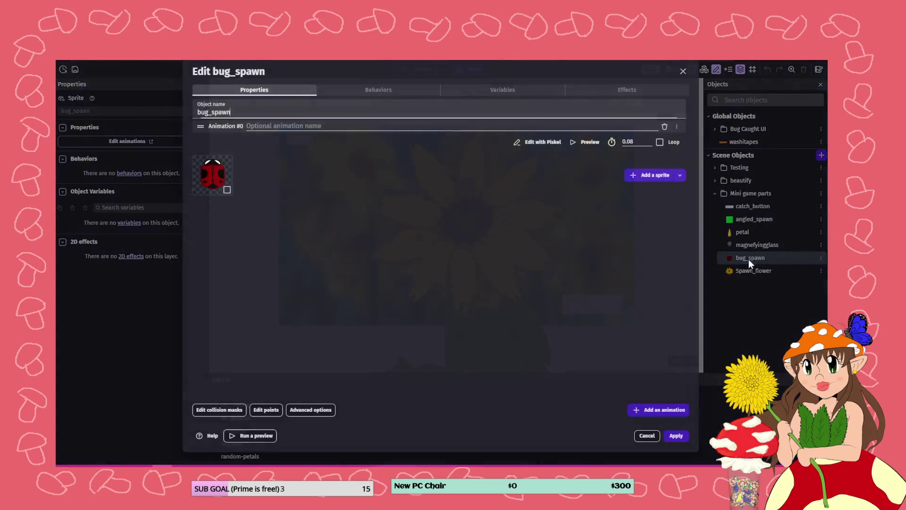
# - Delete bug_spawn's old ladybug sprite, add the exported ladybug PNG, and apply the change
pyautogui.rightClick(225, 172)
pyautogui.click(246, 174)
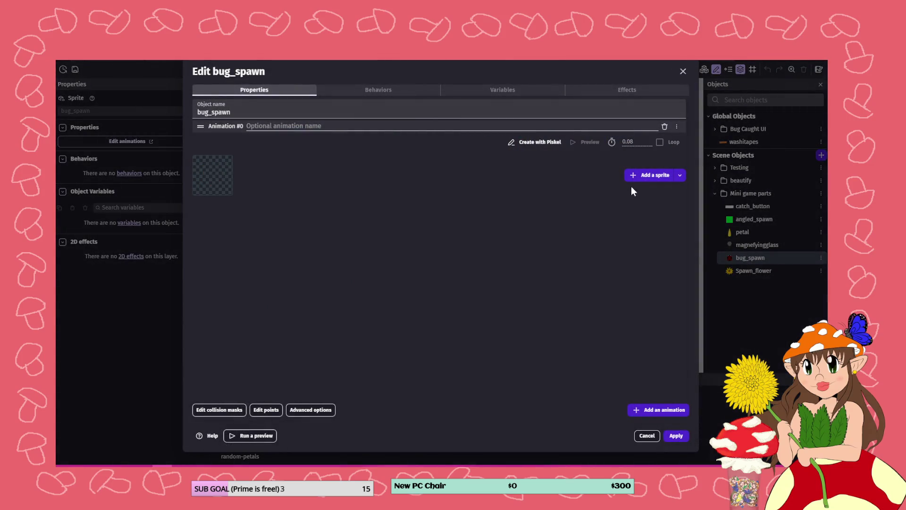
pyautogui.click(641, 177)
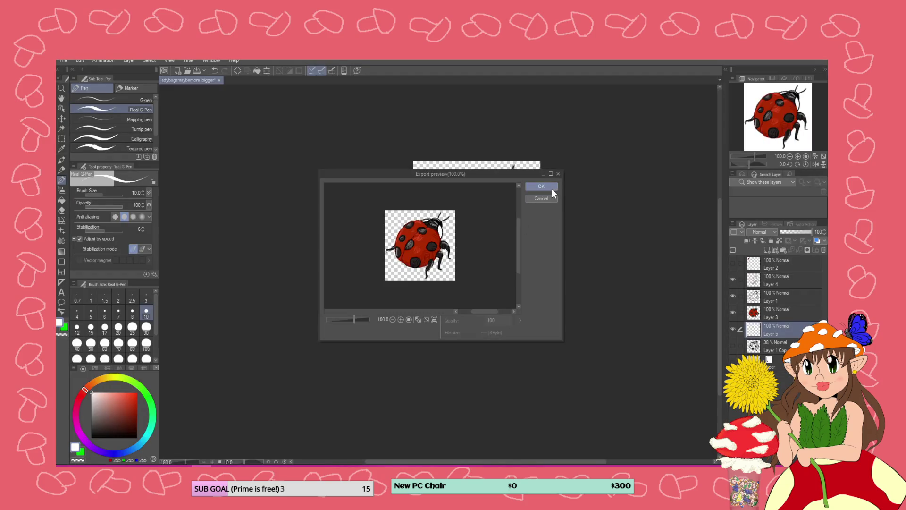
pyautogui.click(553, 190)
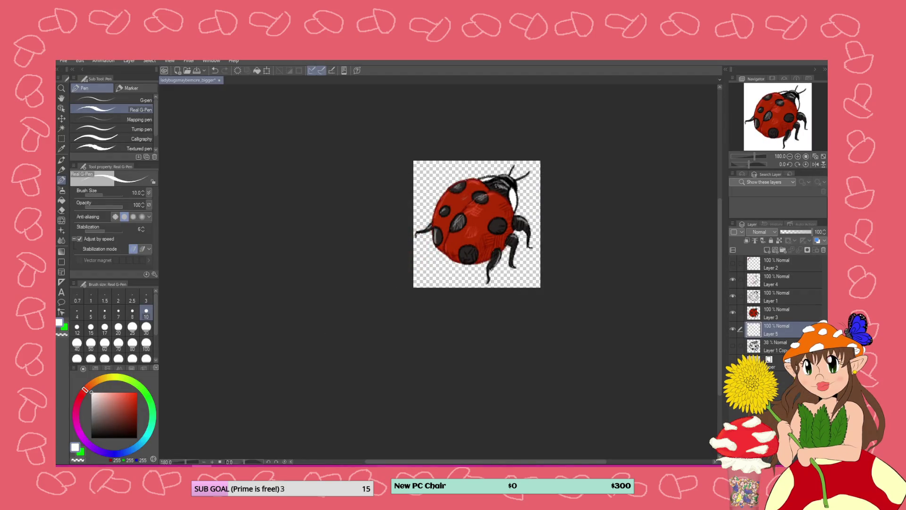
pyautogui.hotkey('alt', 'Tab')
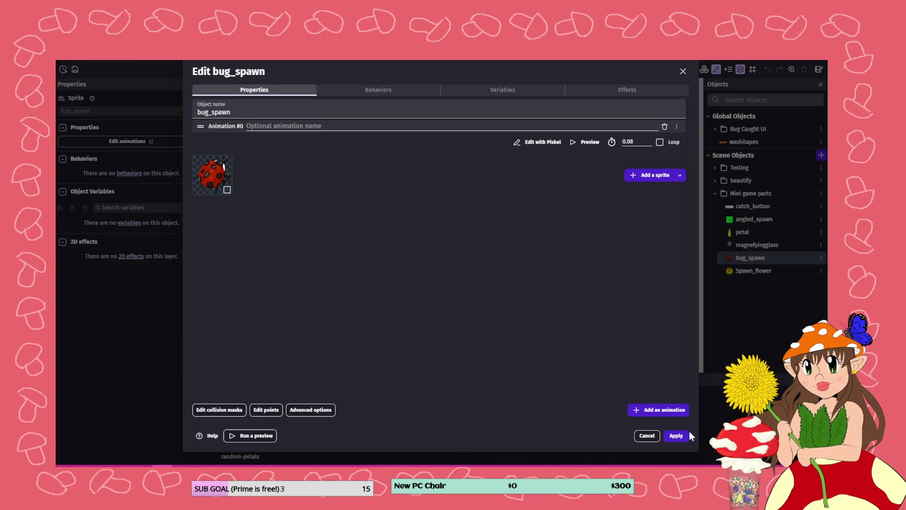
pyautogui.click(677, 437)
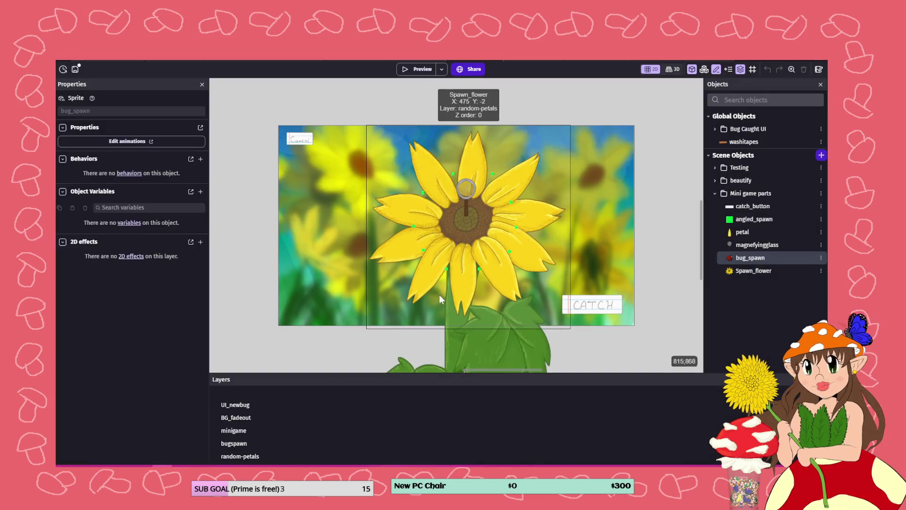
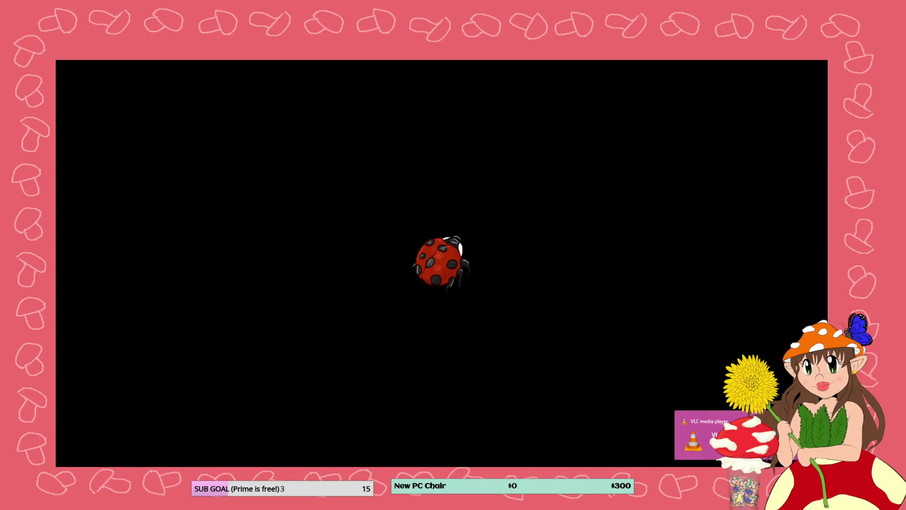
# - Resize the ladybug image from 175×175 to 100×100 pixels
pyautogui.rightClick(596, 276)
pyautogui.moveTo(614, 295)
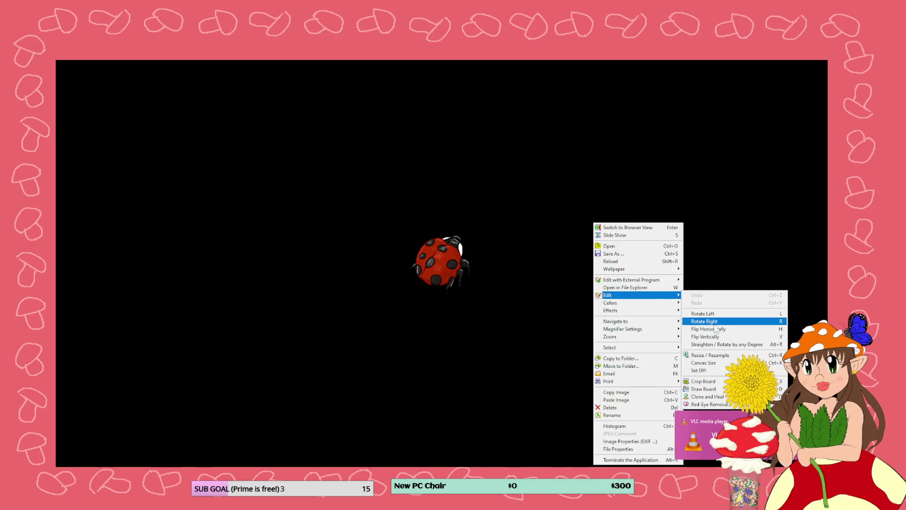
pyautogui.click(730, 357)
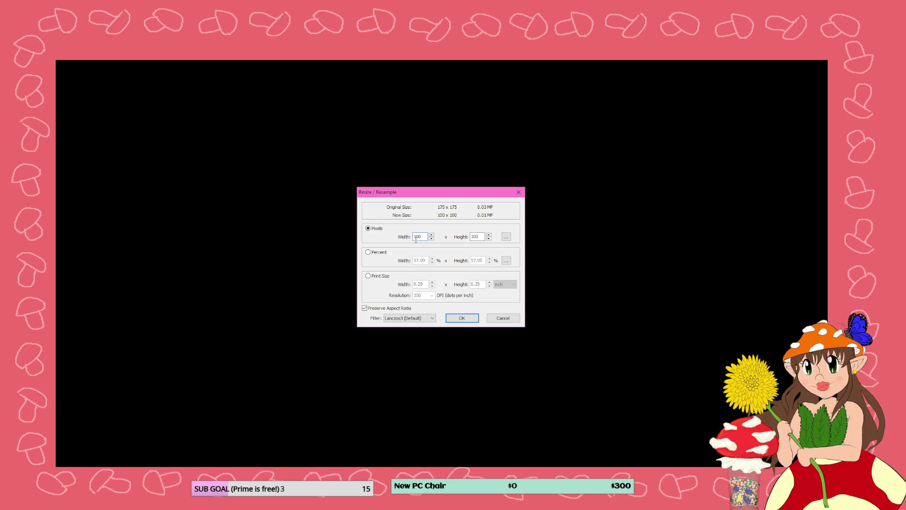
pyautogui.press('Escape')
# - Save the resized ladybug as a separate '_small' PNG in the Bugs folder
pyautogui.rightClick(606, 239)
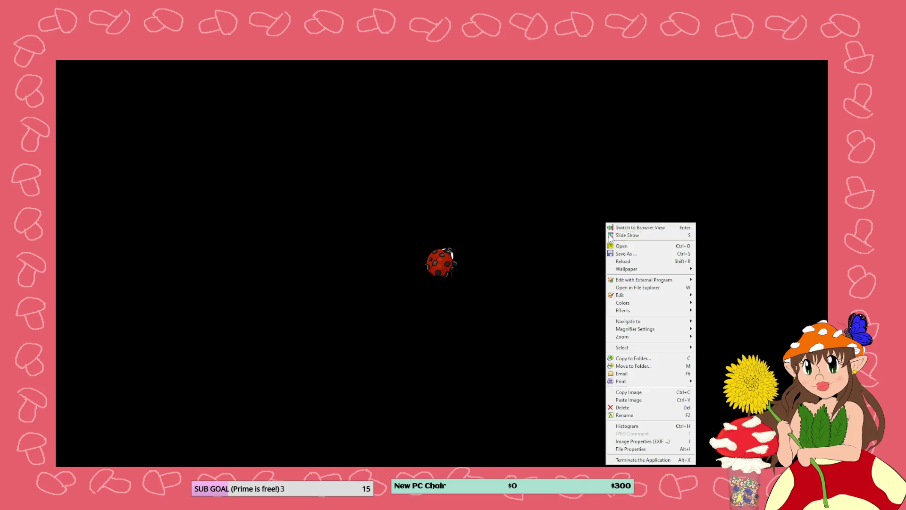
pyautogui.click(619, 255)
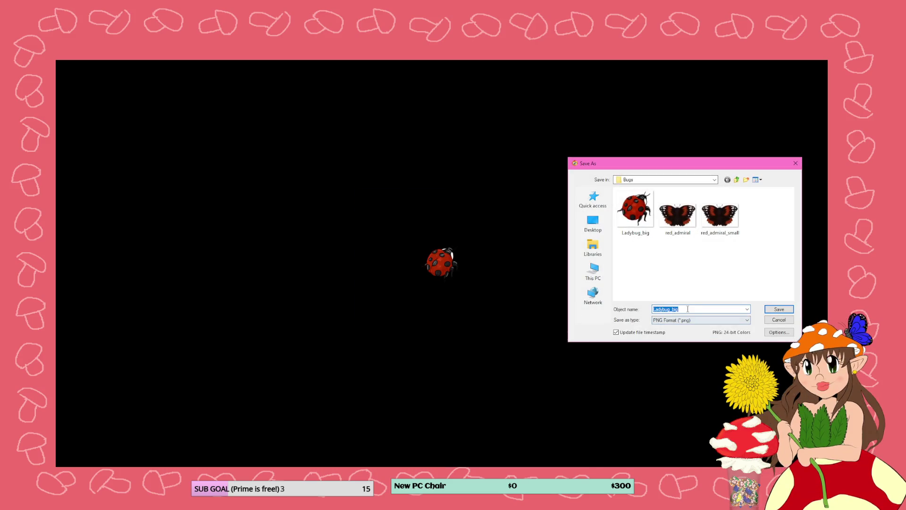
pyautogui.click(688, 309)
pyautogui.press('BackSpace')
pyautogui.press('BackSpace')
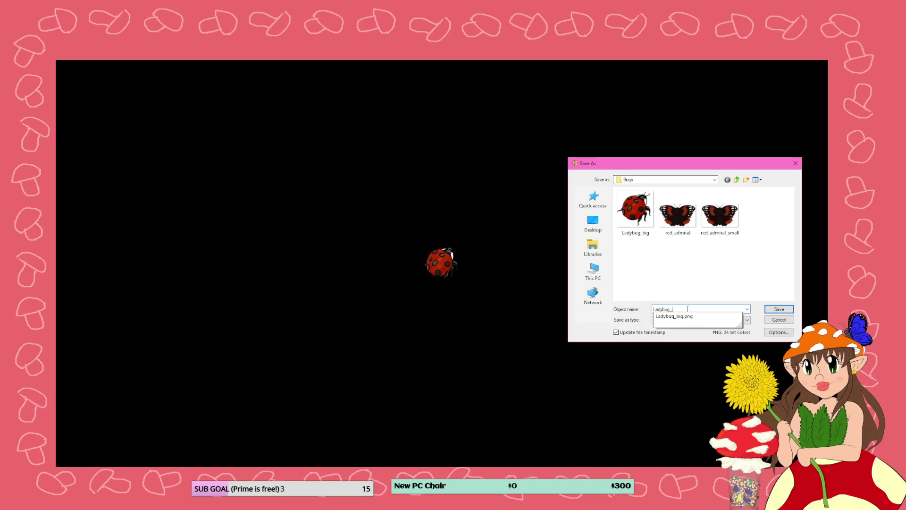
pyautogui.write('small')
pyautogui.press('Return')
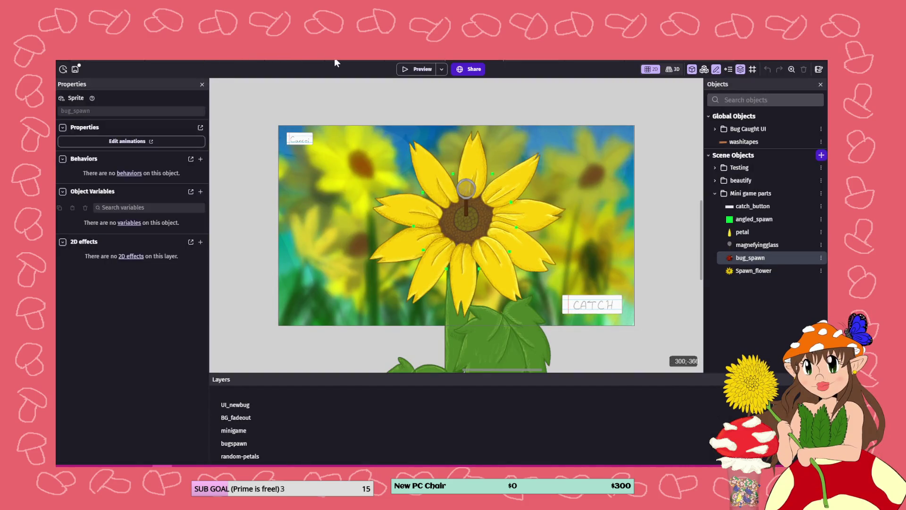
# - In the bug spawn scene, delete the old sprite from bug_spawn's ladybug animation and apply
pyautogui.click(297, 60)
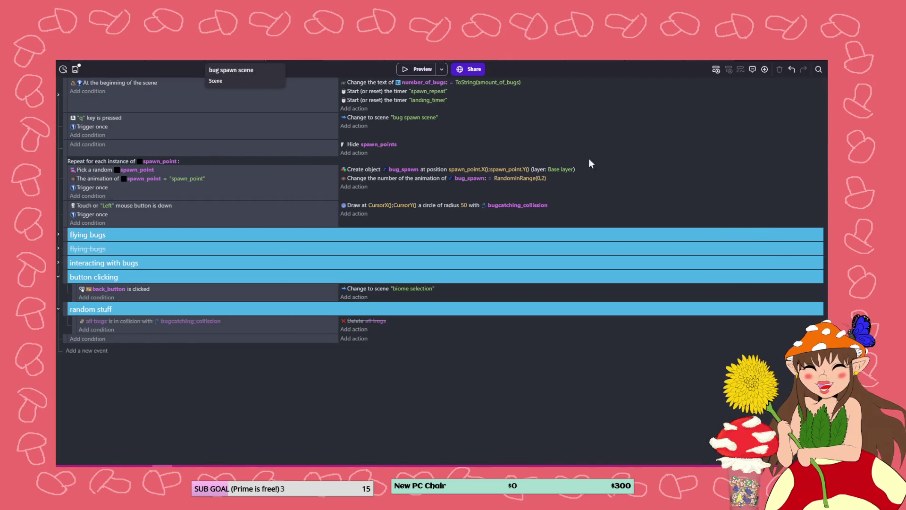
pyautogui.click(242, 61)
pyautogui.doubleClick(742, 180)
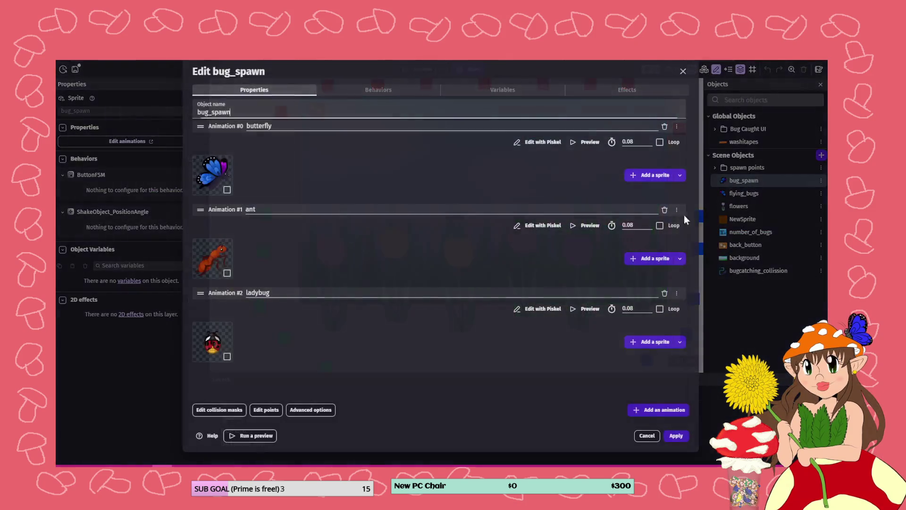
pyautogui.rightClick(220, 336)
pyautogui.click(244, 339)
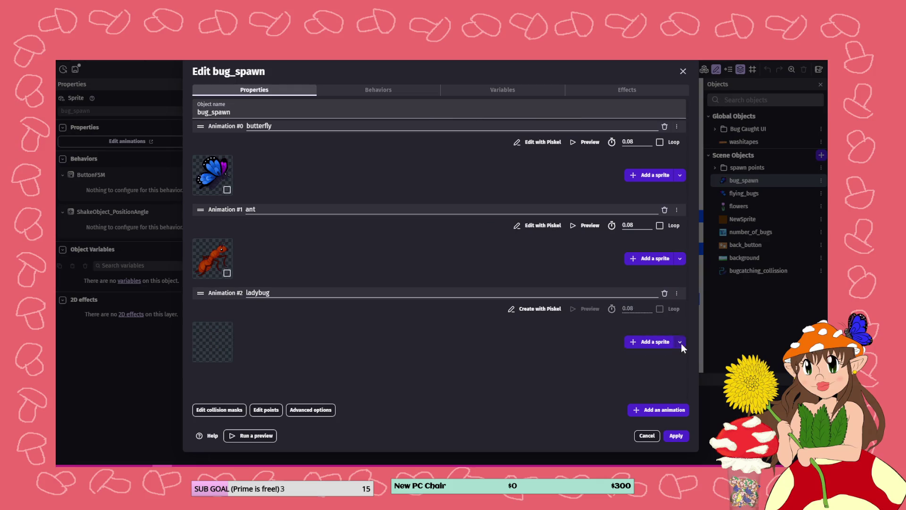
pyautogui.click(665, 345)
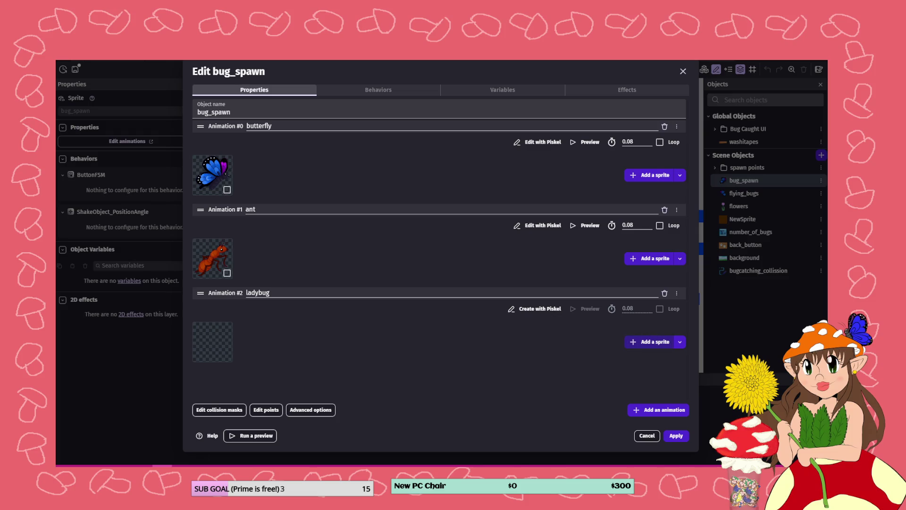
pyautogui.click(679, 437)
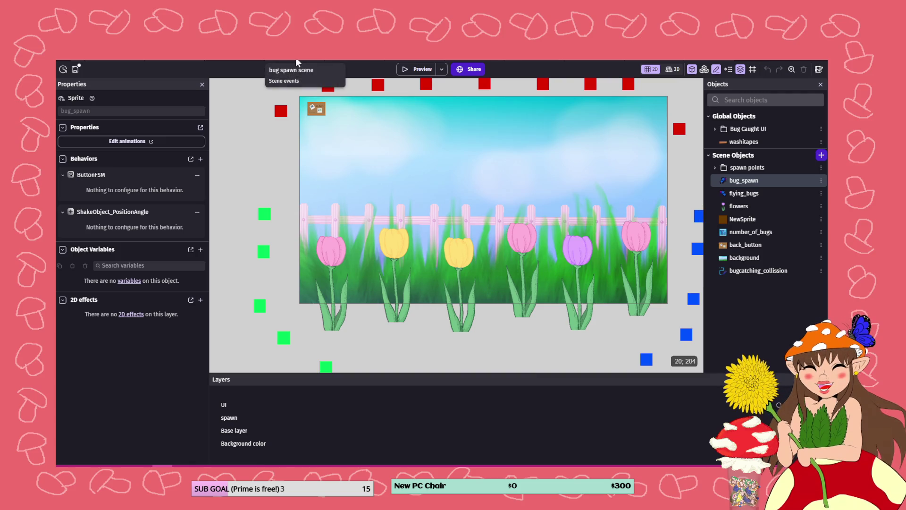
# - Preview the bug spawn scene to check the smaller ladybugs, then open its events sheet
pyautogui.click(417, 72)
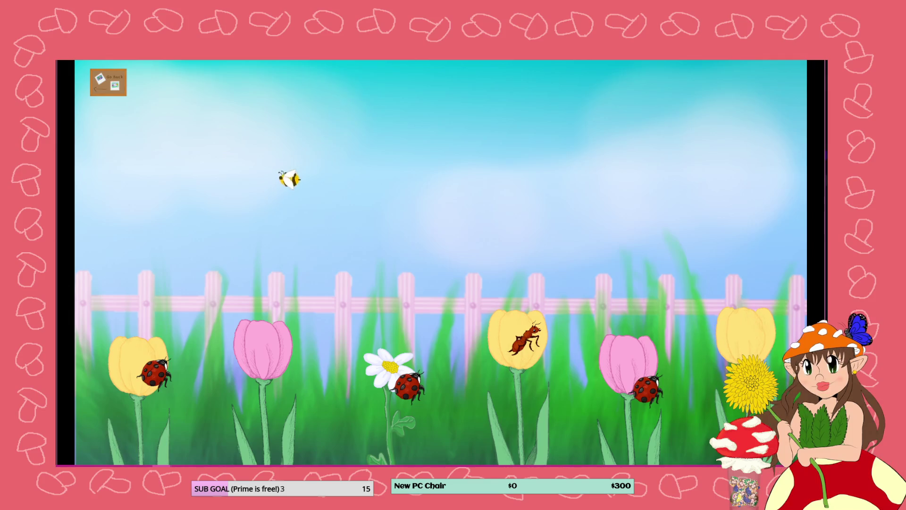
pyautogui.hotkey('alt', 'F4')
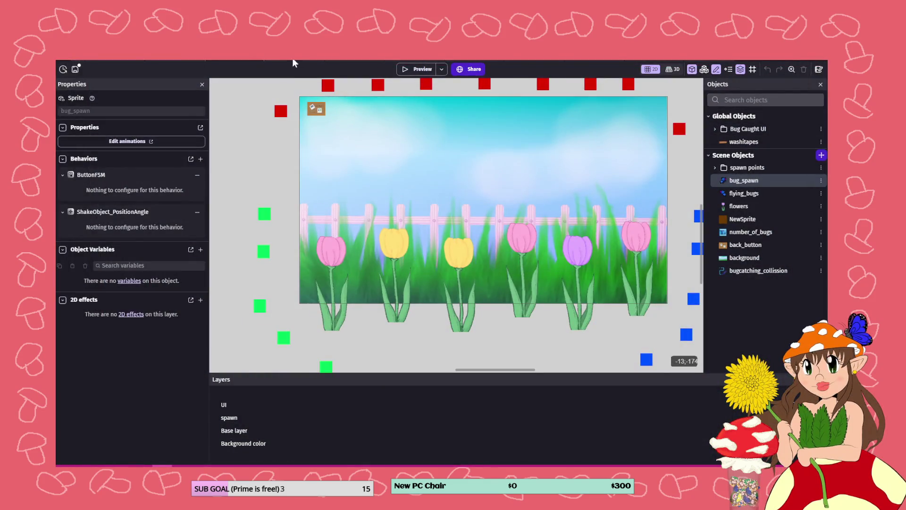
pyautogui.click(268, 61)
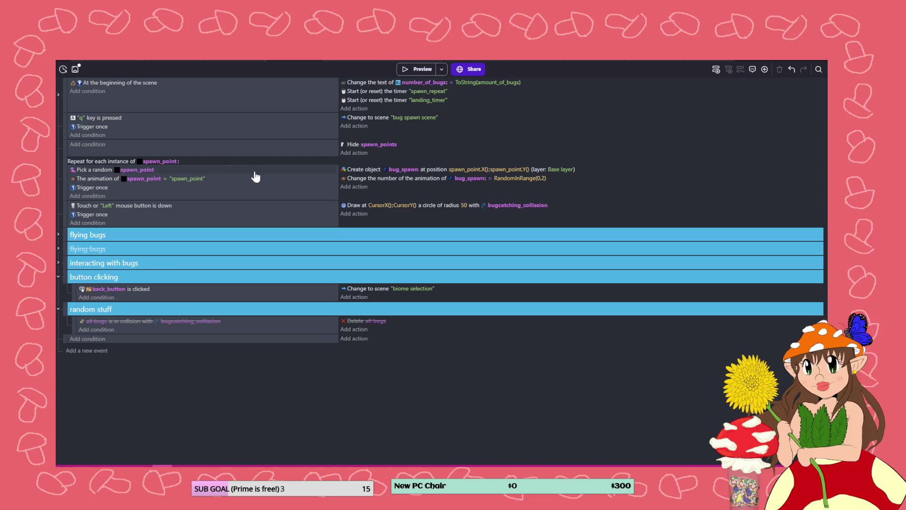
# - Add a sub-event under the Repeat event with condition: bug_spawn animation is "ladybug"
pyautogui.rightClick(218, 198)
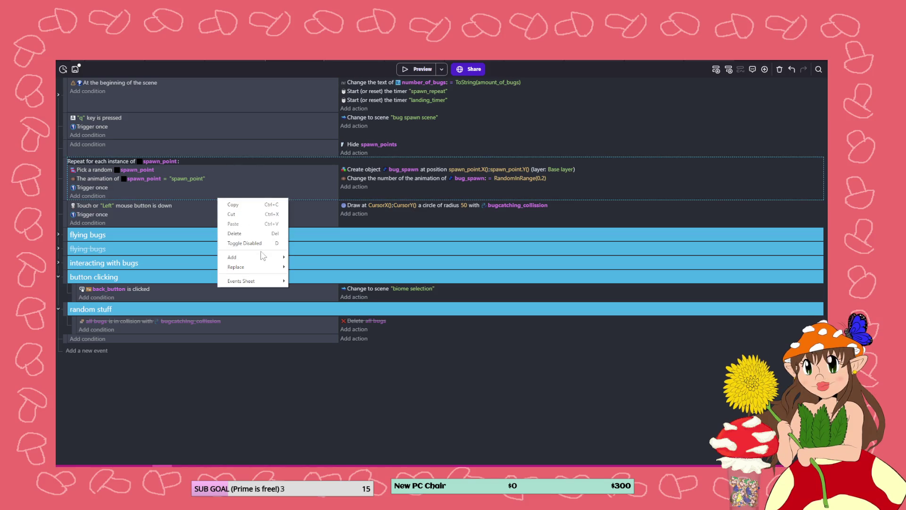
pyautogui.moveTo(263, 258)
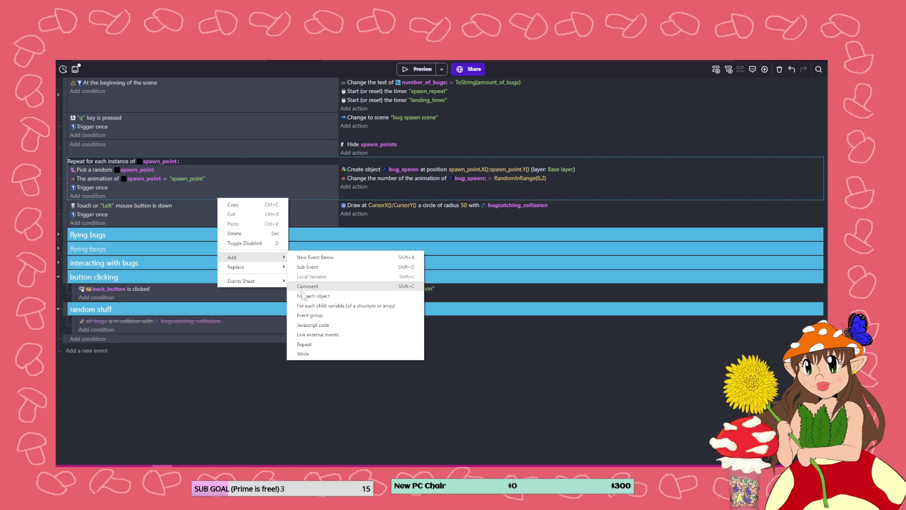
pyautogui.click(308, 267)
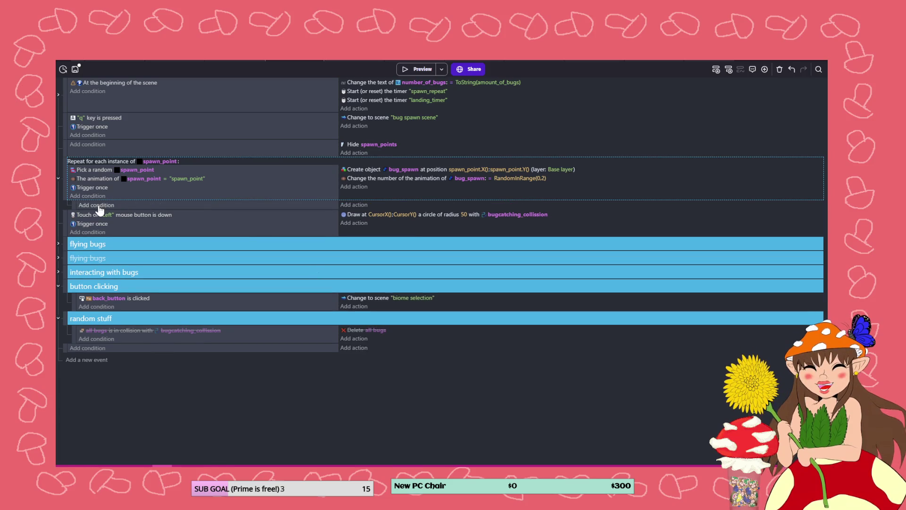
pyautogui.click(97, 204)
pyautogui.click(129, 187)
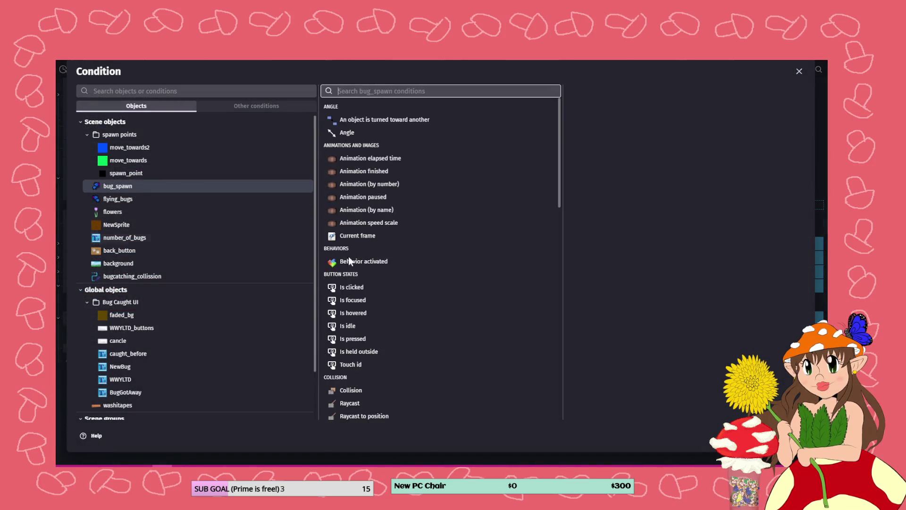
pyautogui.click(390, 210)
pyautogui.click(614, 165)
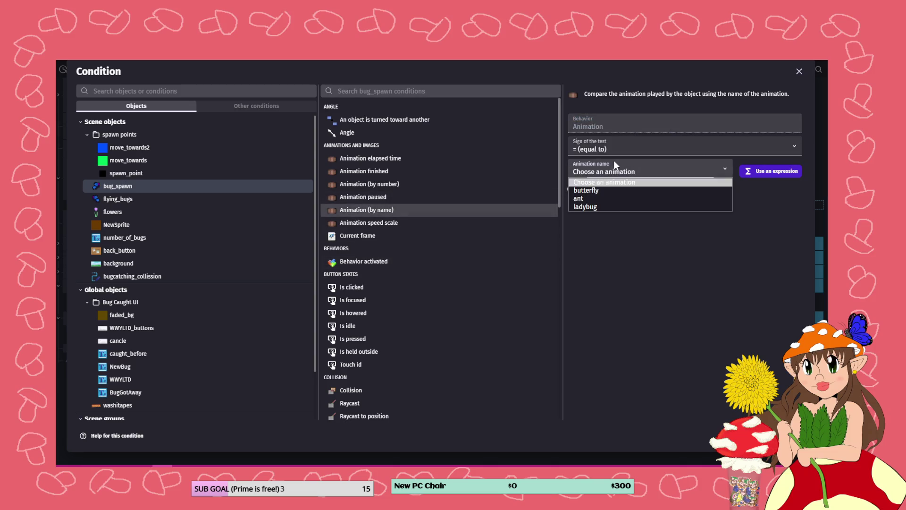
pyautogui.click(608, 203)
pyautogui.press('Return')
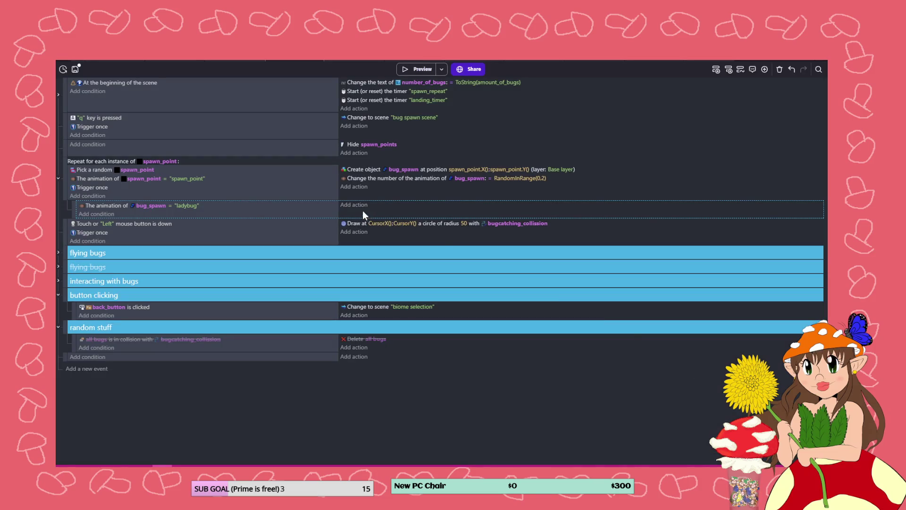
# - Give the sub-event an action setting bug_spawn's scale to 0.6
pyautogui.click(357, 206)
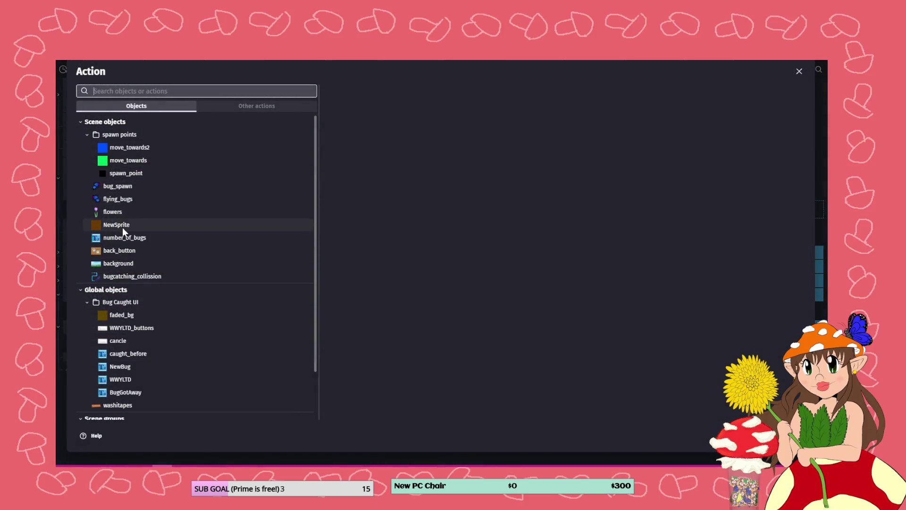
pyautogui.click(120, 185)
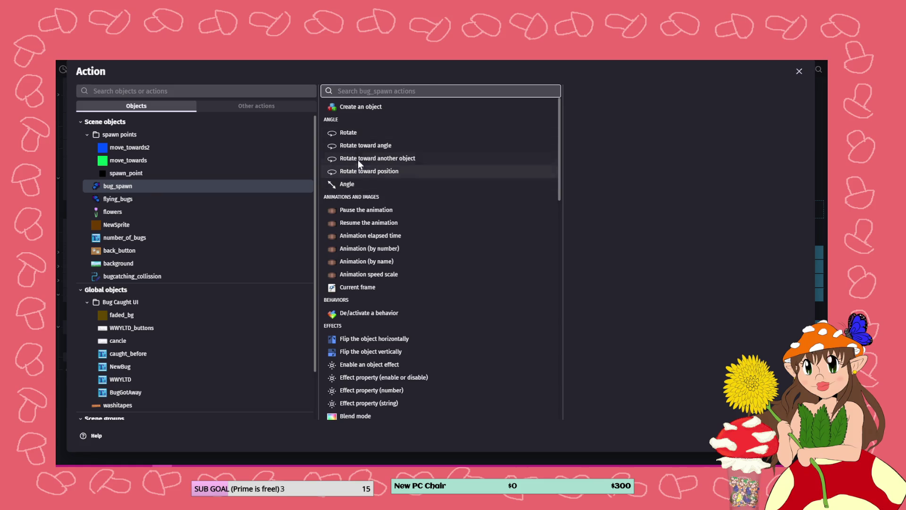
pyautogui.scroll(-10, 375, 188)
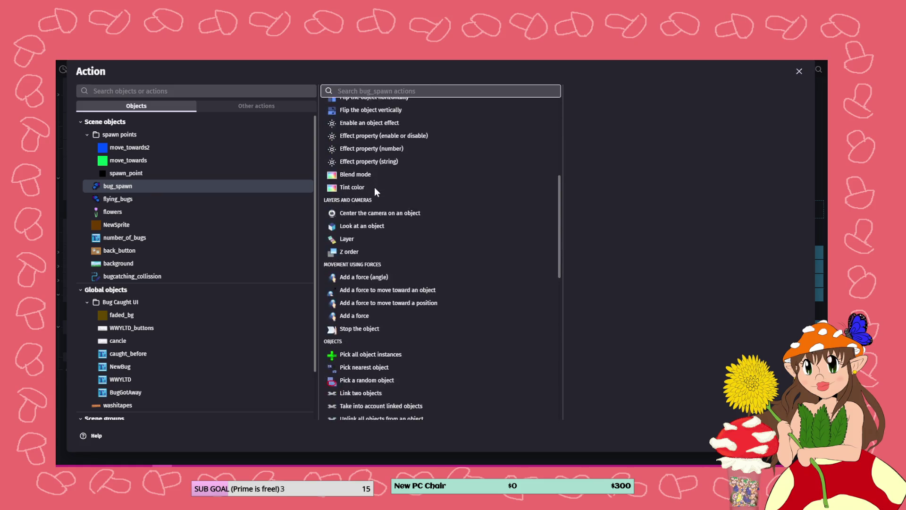
pyautogui.scroll(-1, 375, 188)
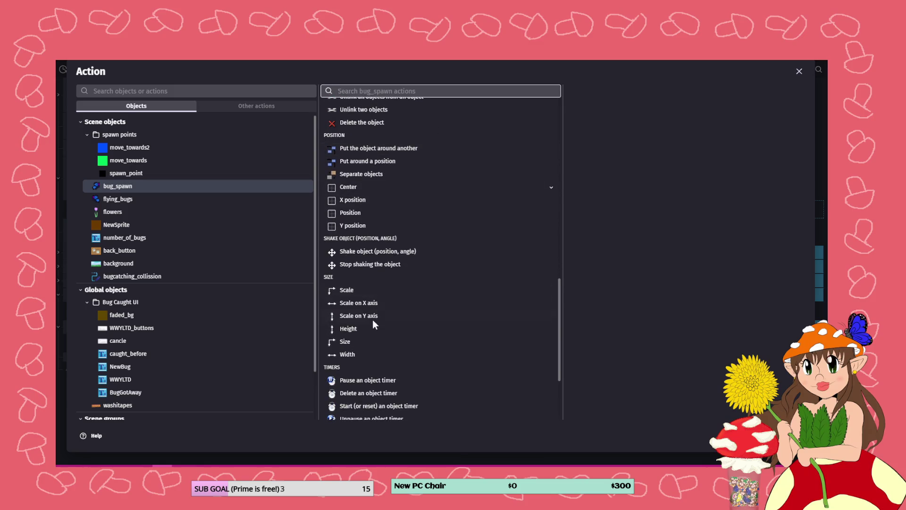
pyautogui.click(330, 290)
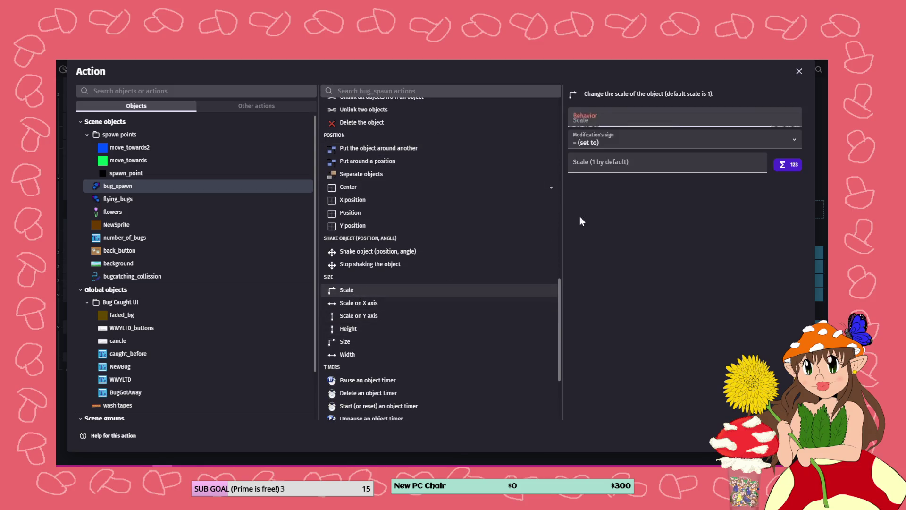
pyautogui.click(604, 164)
pyautogui.write('0')
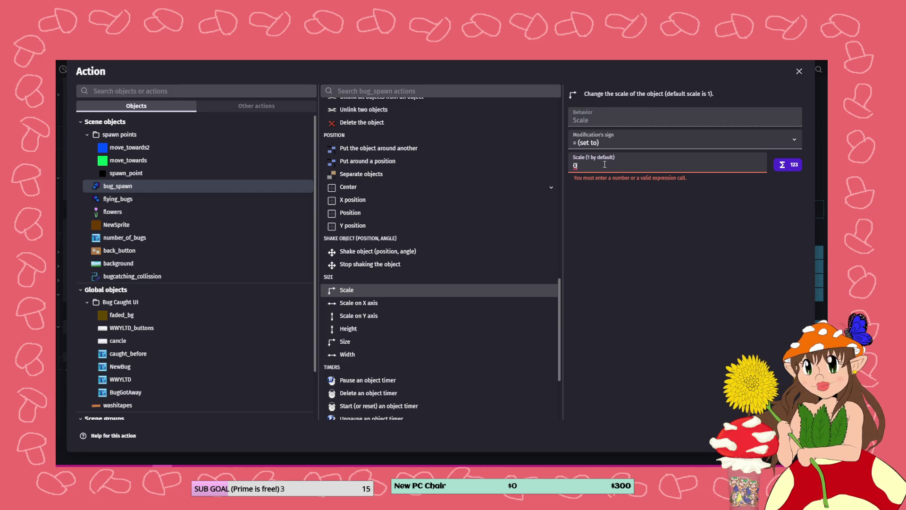
pyautogui.write('.6')
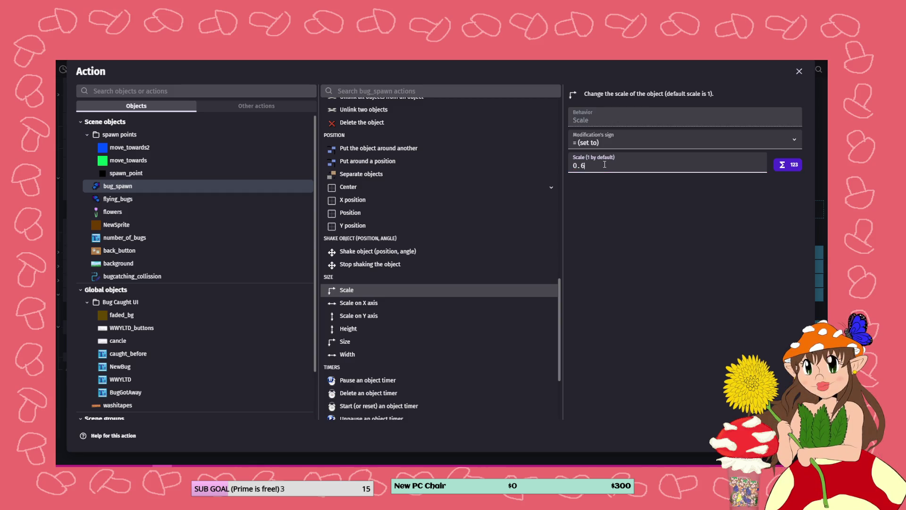
pyautogui.press('Return')
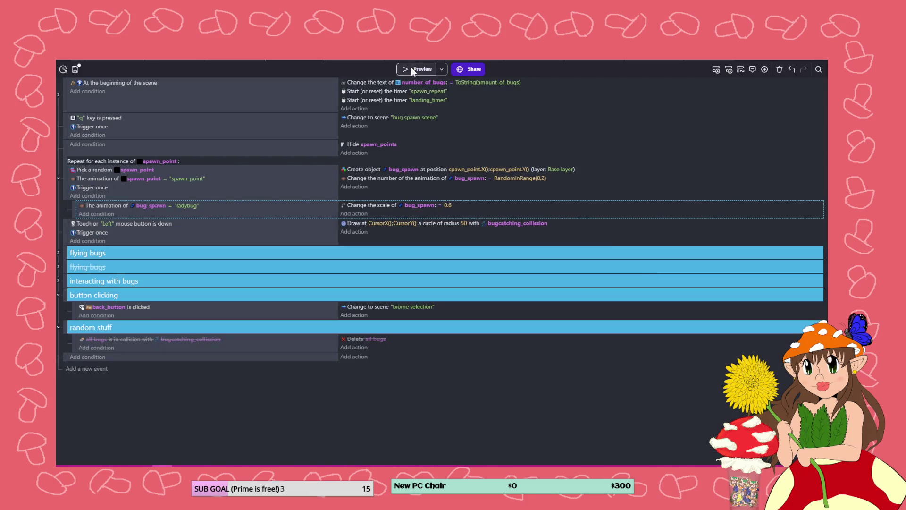
pyautogui.click(411, 69)
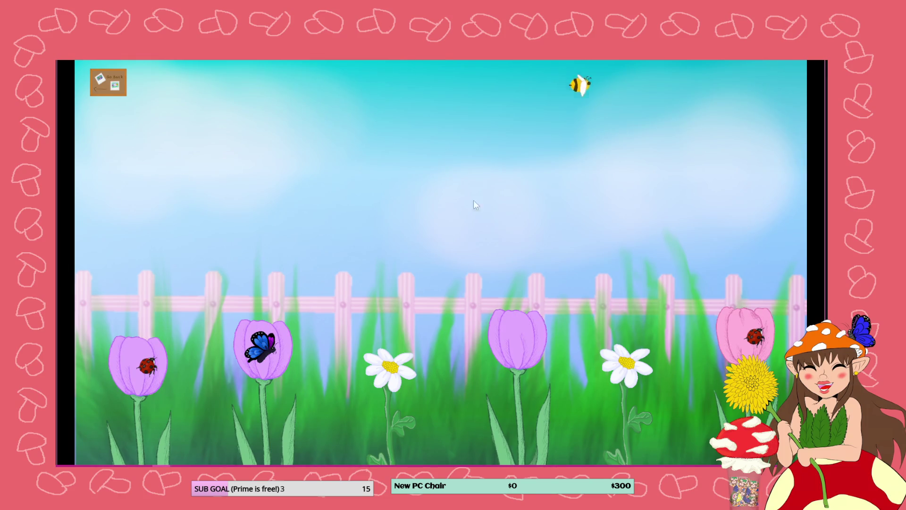
pyautogui.click(148, 366)
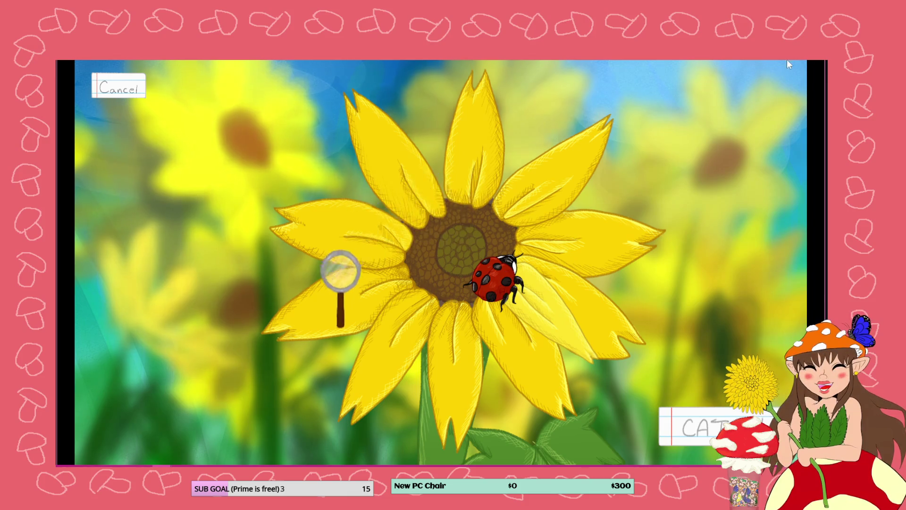
pyautogui.hotkey('alt', 'F4')
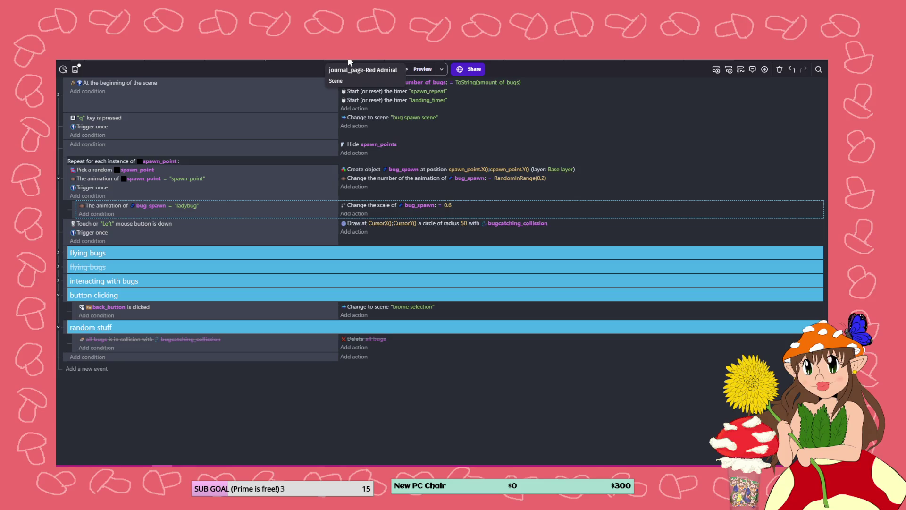
# - Move the ladybug sprite's origin in the Circle Mini-Game bug_spawn object, apply, and return to the garden scene
pyautogui.click(493, 61)
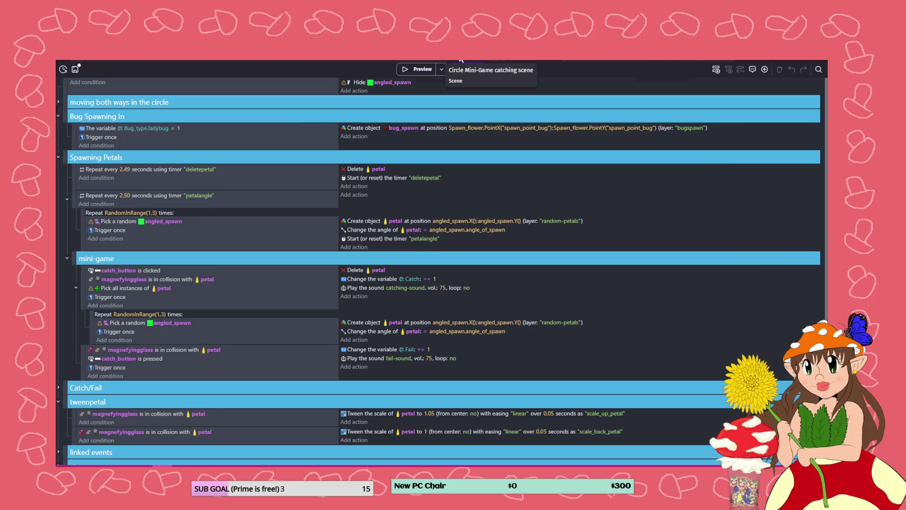
pyautogui.click(461, 62)
pyautogui.doubleClick(751, 257)
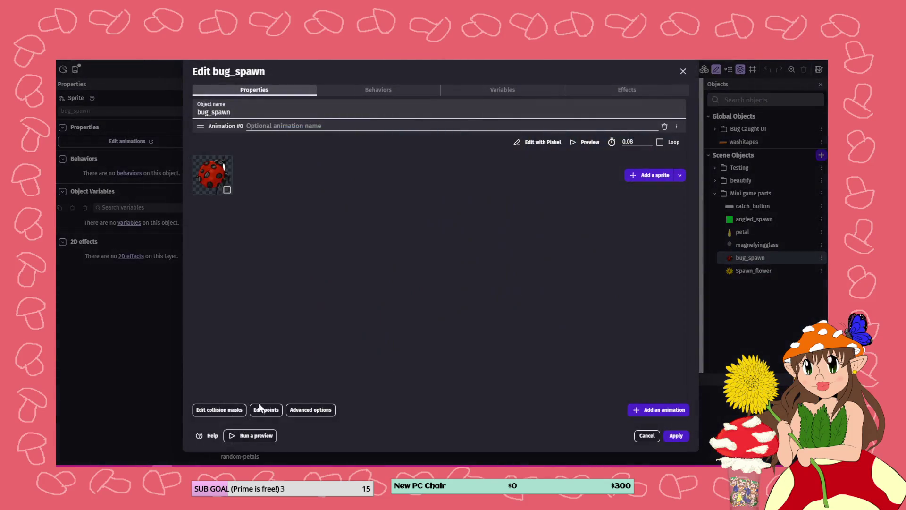
pyautogui.click(261, 409)
pyautogui.moveTo(217, 118); pyautogui.dragTo(321, 197)
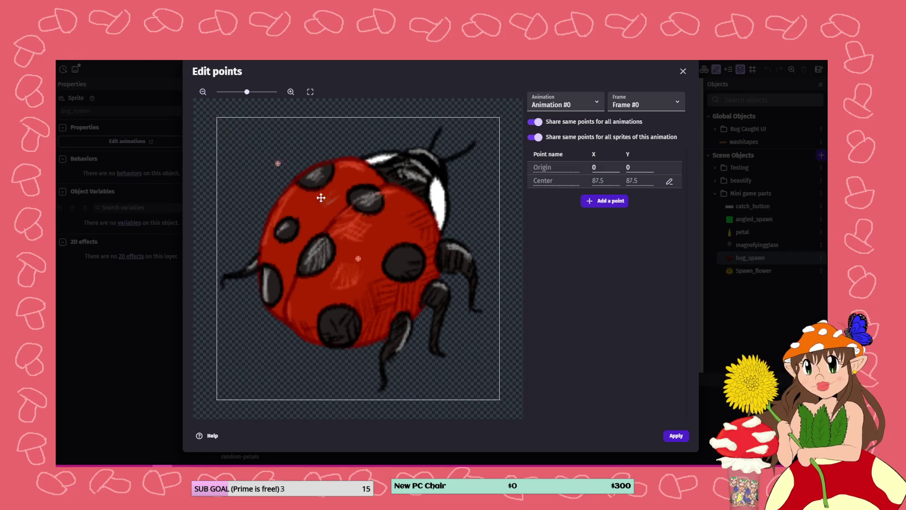
pyautogui.click(676, 435)
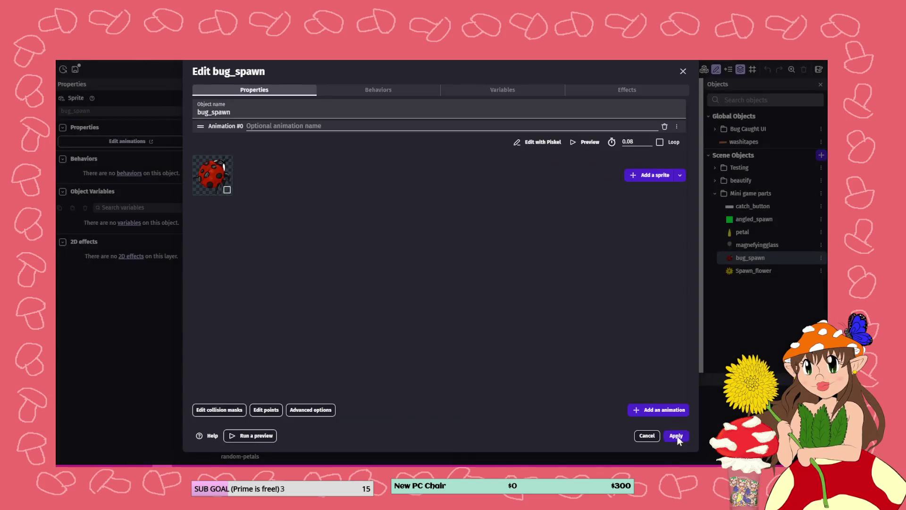
pyautogui.press('Return')
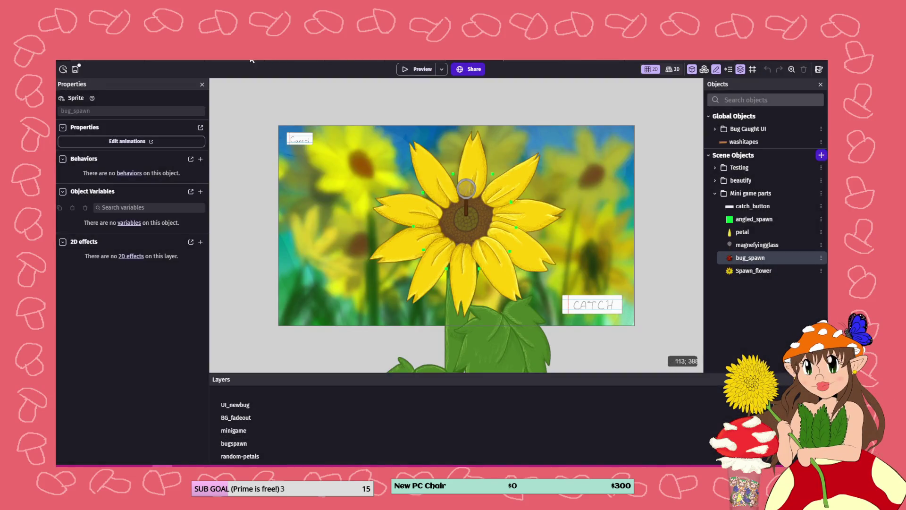
pyautogui.click(248, 60)
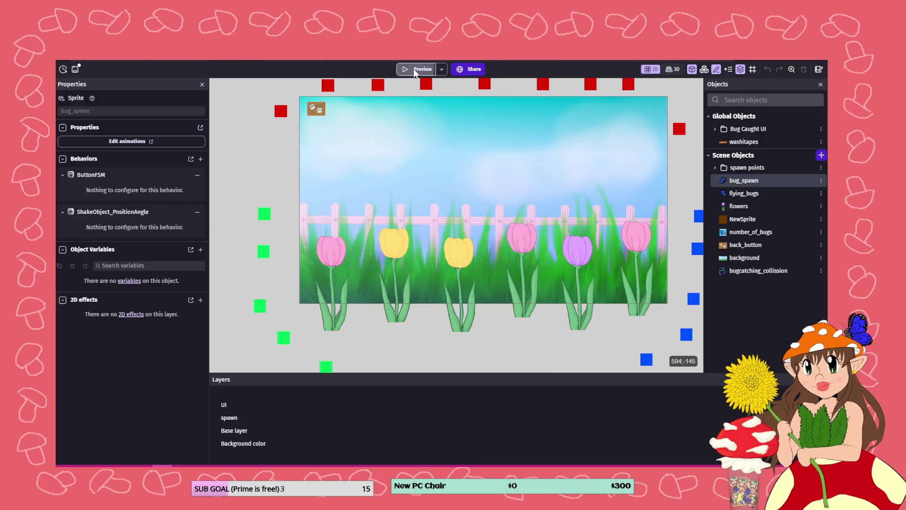
# - Preview the game, catch the ladybug on the daisy, then save the project
pyautogui.click(413, 68)
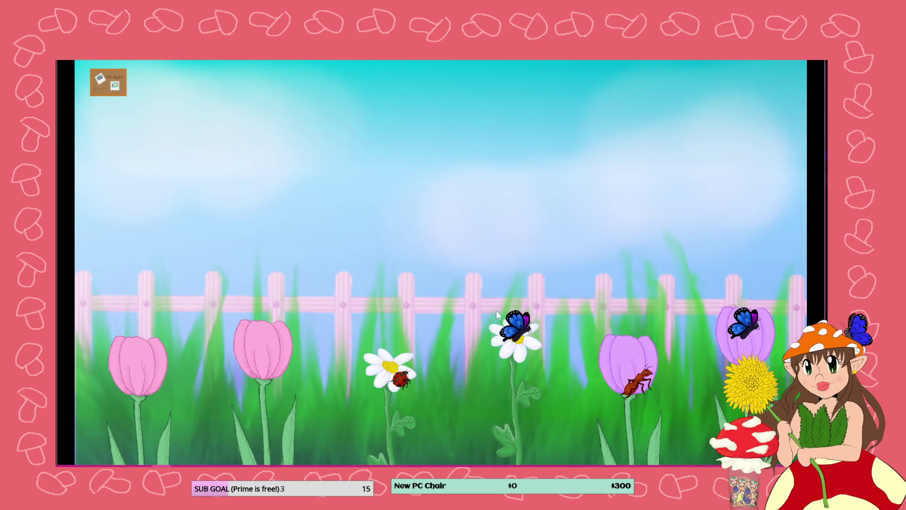
pyautogui.click(402, 380)
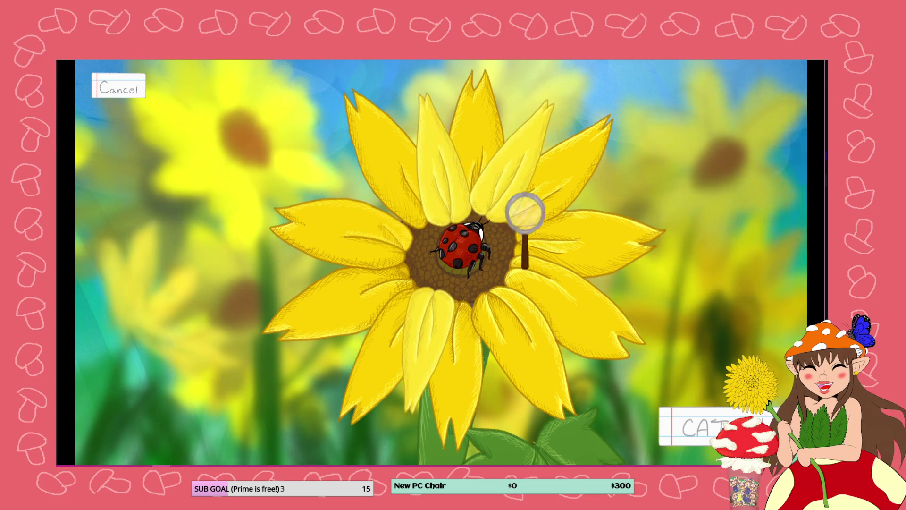
pyautogui.hotkey('alt', 'F4')
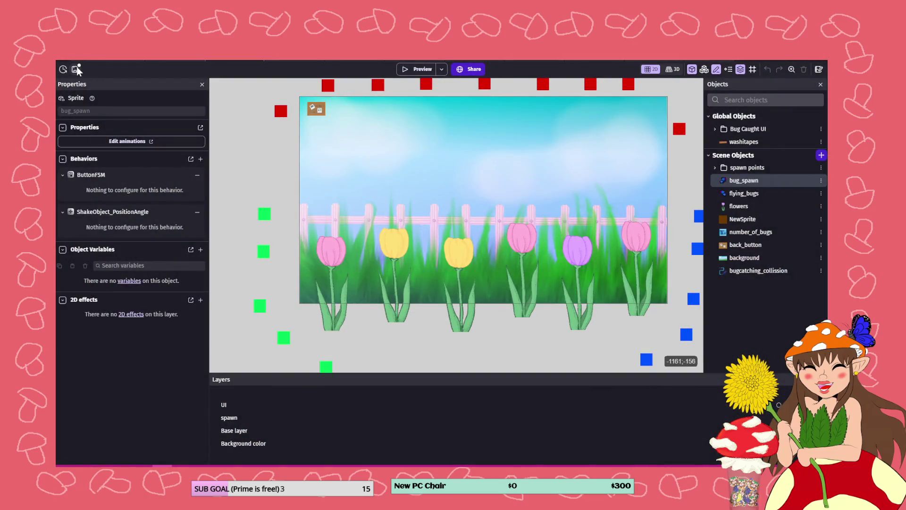
pyautogui.click(75, 69)
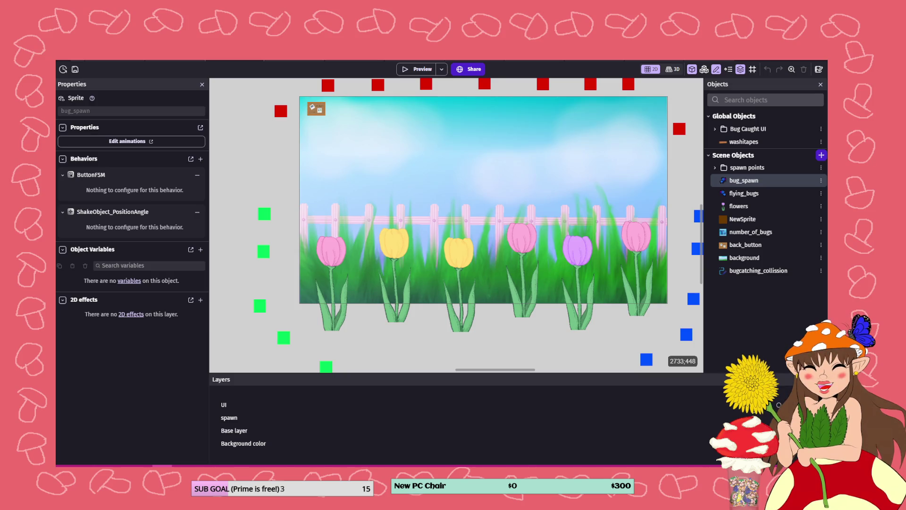
# - Run another preview to check ladybugs and an ant spawning on the flowers
pyautogui.click(409, 69)
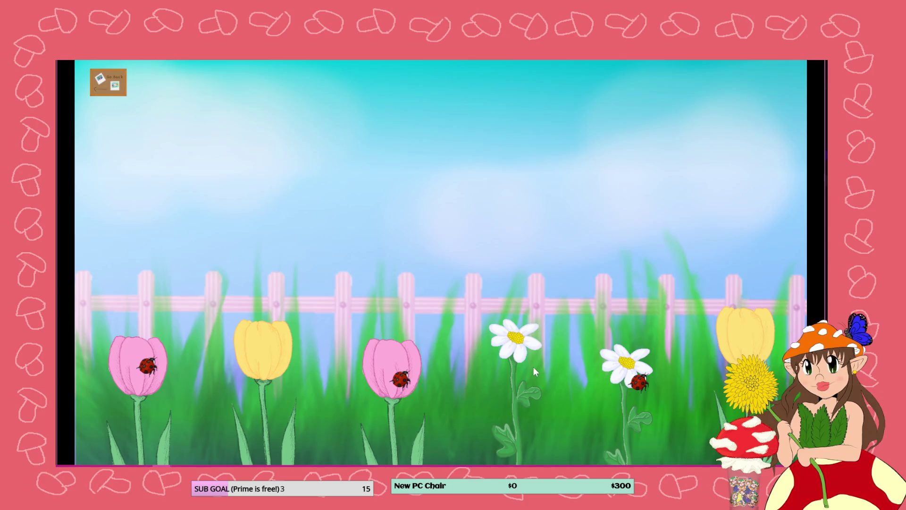
pyautogui.click(533, 367)
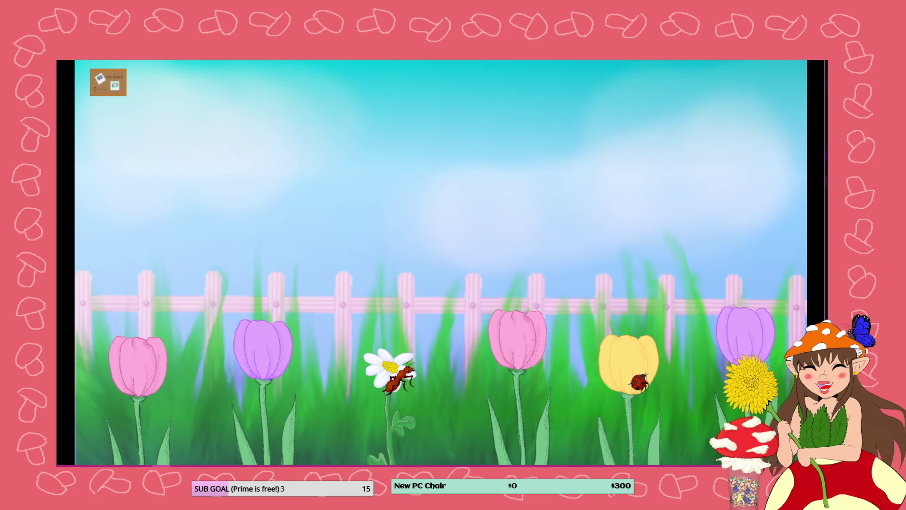
pyautogui.hotkey('alt', 'F4')
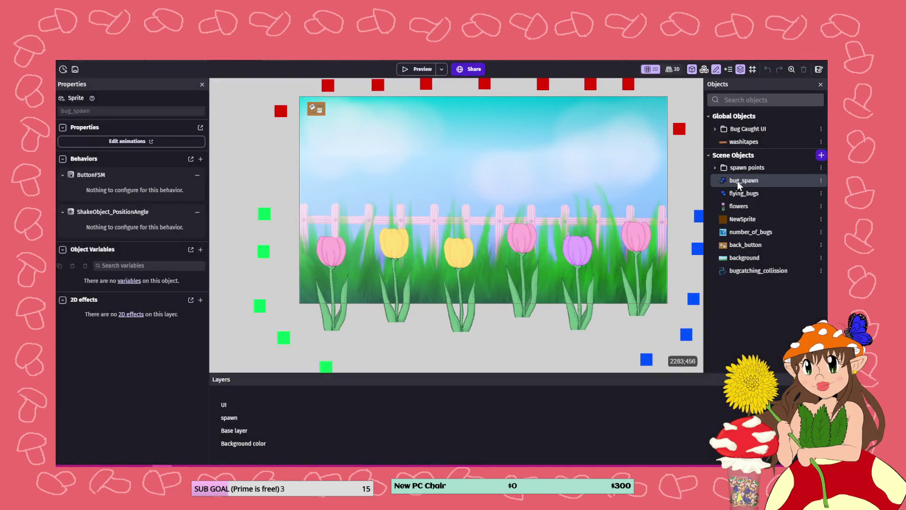
pyautogui.doubleClick(737, 180)
# - Move the ladybug animation's origin point to the sprite centre and apply the bug_spawn changes
pyautogui.click(267, 409)
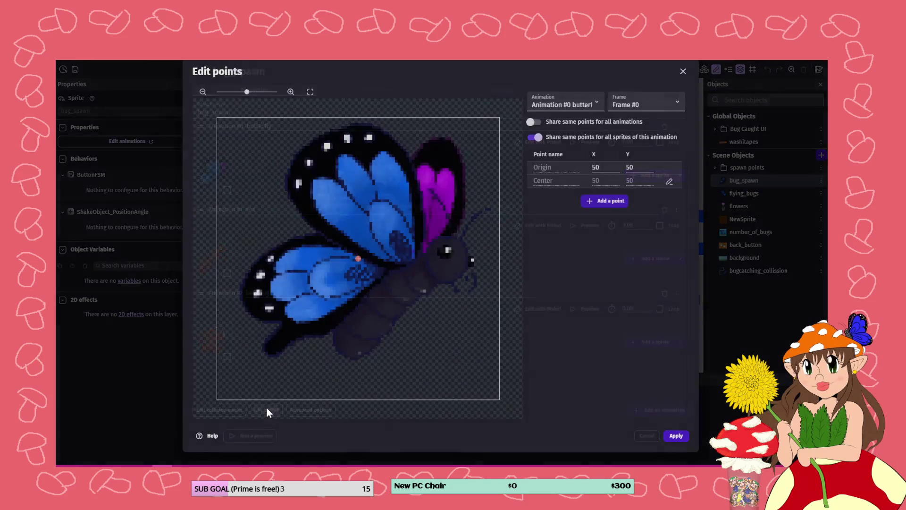
pyautogui.click(562, 105)
pyautogui.click(563, 136)
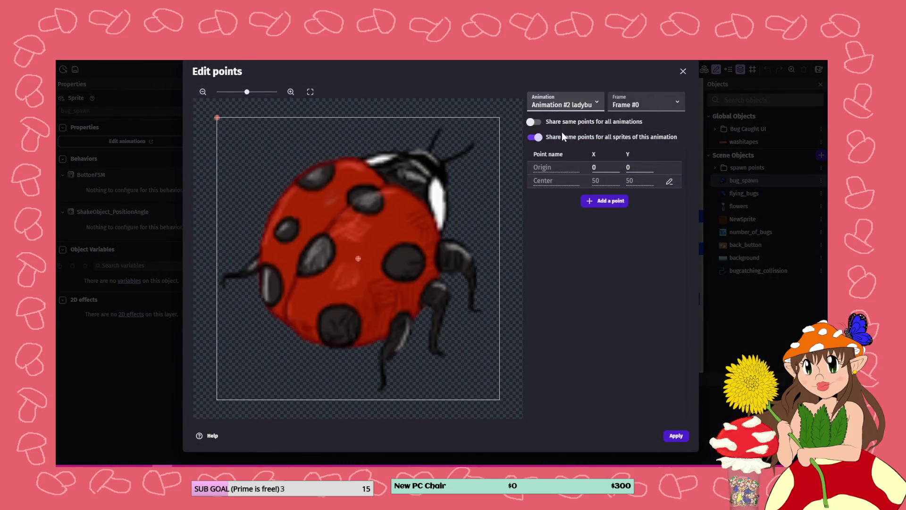
pyautogui.moveTo(214, 118); pyautogui.dragTo(359, 261)
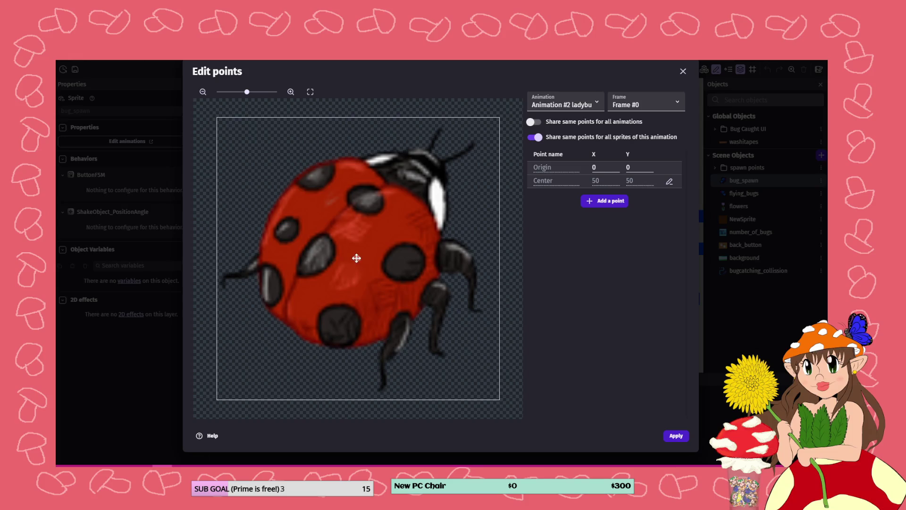
pyautogui.click(676, 436)
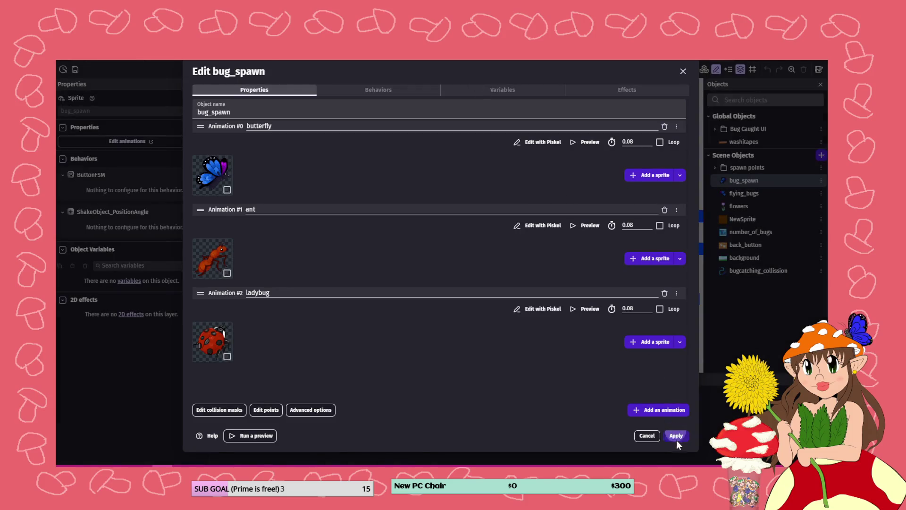
pyautogui.click(676, 436)
pyautogui.click(411, 69)
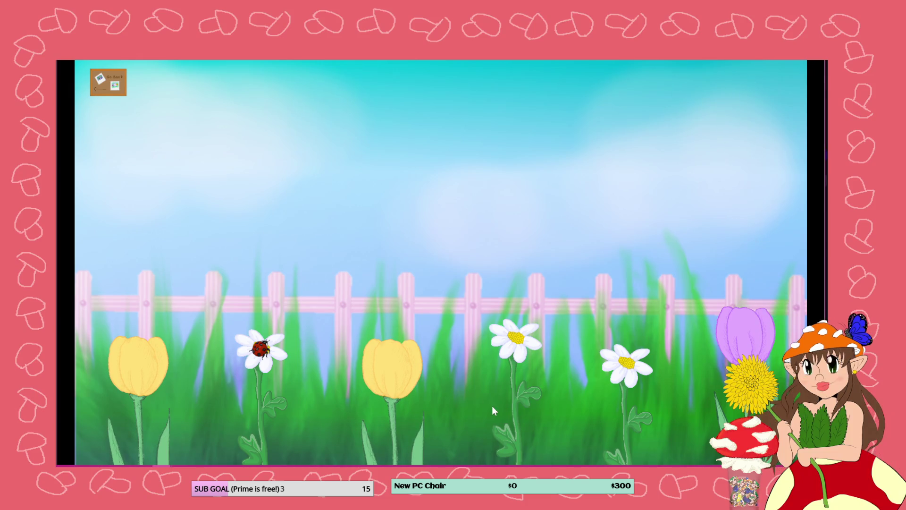
# - Catch the ladybug on the daisy to reach the sunflower mini-game, then start a screen snip
pyautogui.click(262, 351)
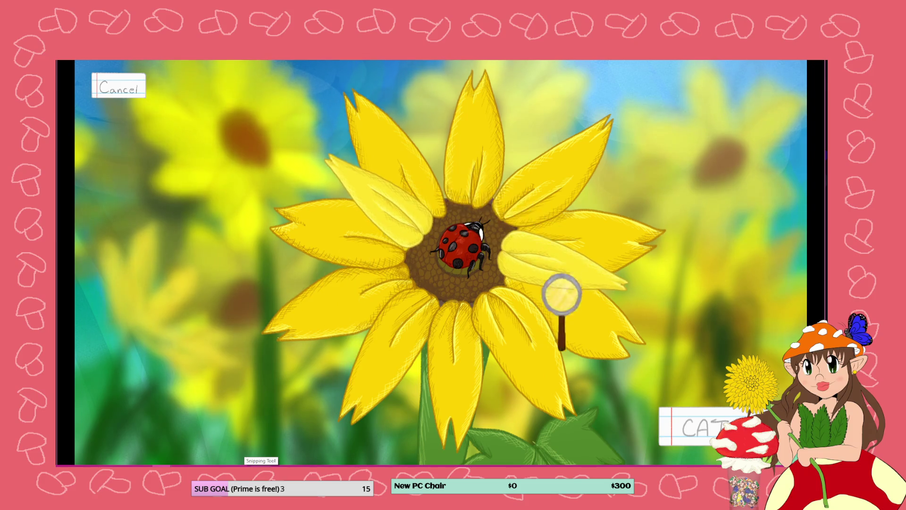
pyautogui.click(261, 464)
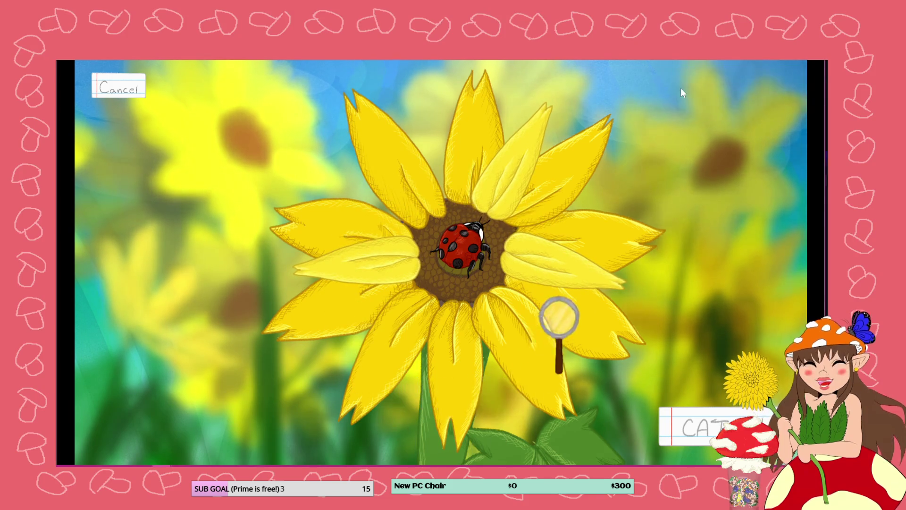
pyautogui.click(681, 88)
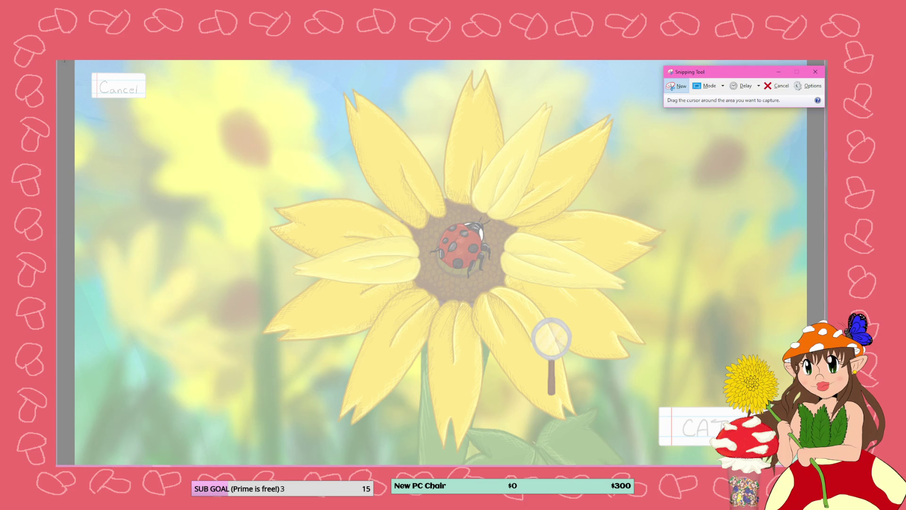
# - Snip the whole game area, move the snip window aside, and bring the preview forward
pyautogui.moveTo(76, 61)
pyautogui.mouseDown()
pyautogui.moveTo(728, 455)
pyautogui.moveTo(808, 467)
pyautogui.mouseUp()
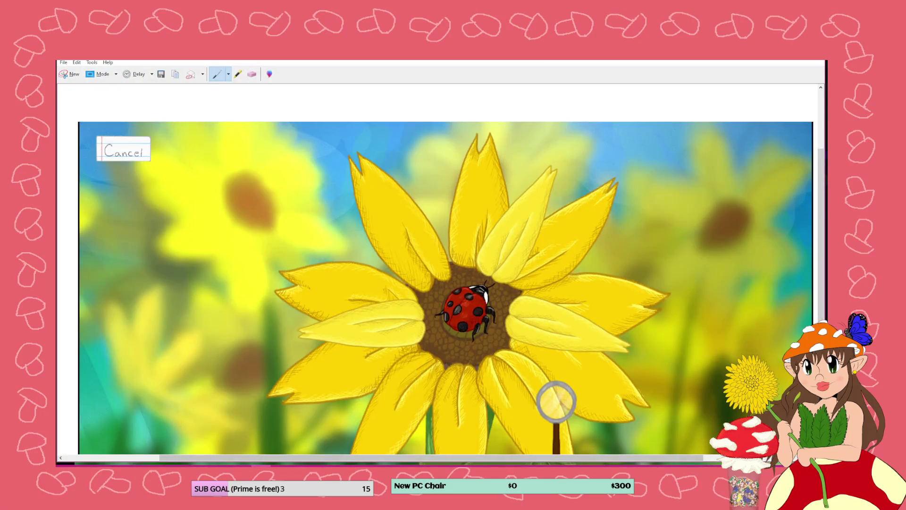
pyautogui.moveTo(95, 54); pyautogui.dragTo(832, 129)
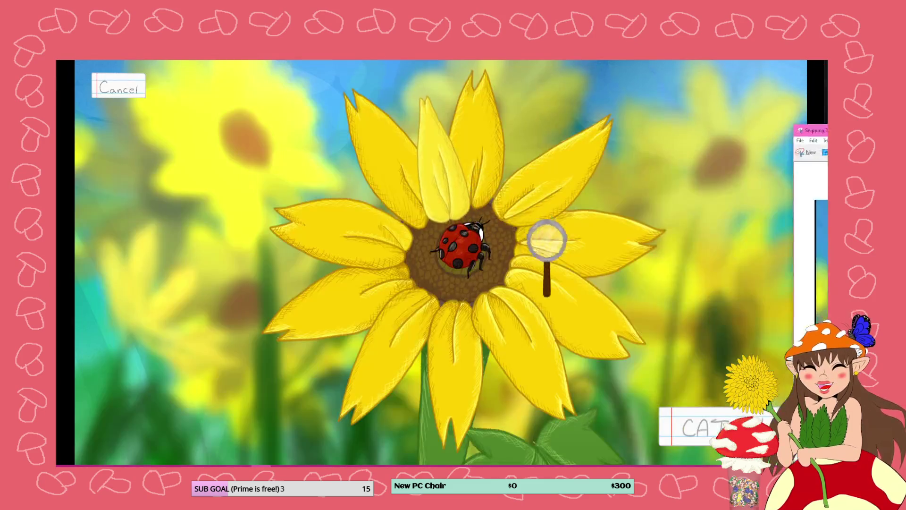
pyautogui.click(547, 240)
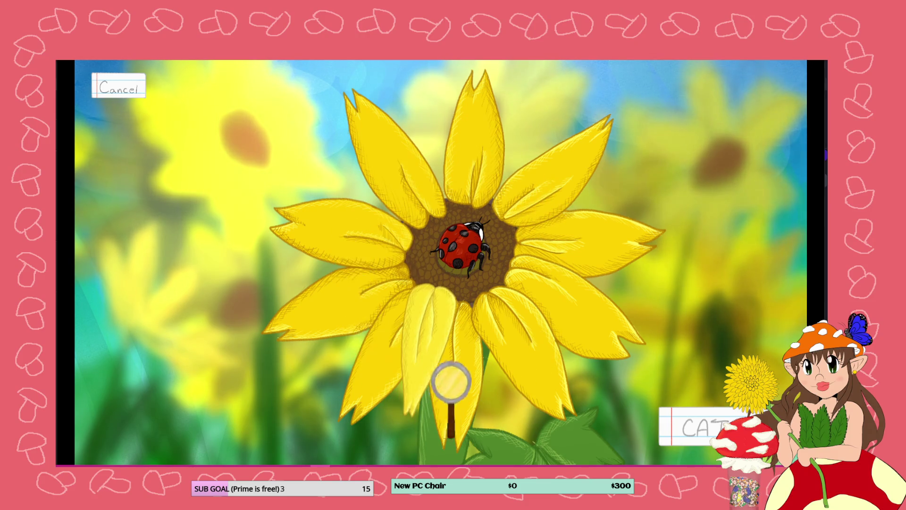
pyautogui.click(495, 170)
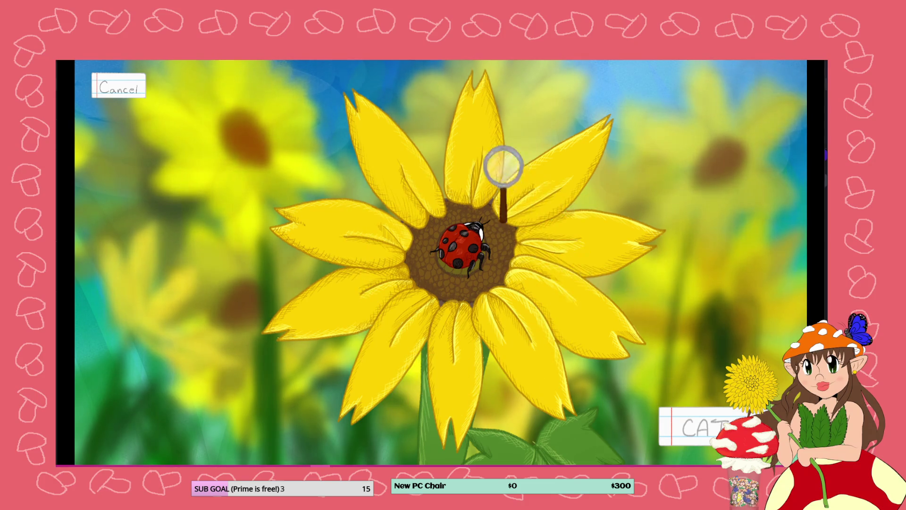
# - Close the sunflower game preview window
pyautogui.hotkey('alt', 'F4')
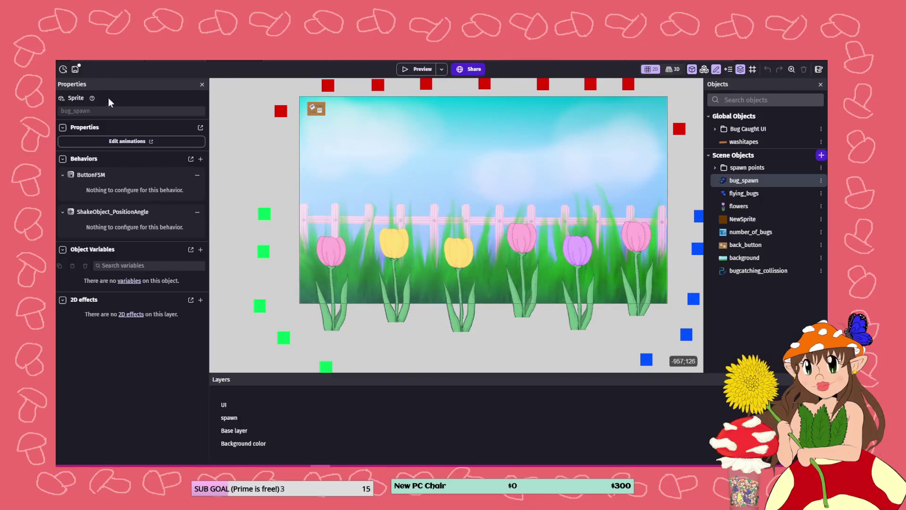
# - Save the bug-catching GDevelop project before moving to the ladybug artwork in Clip Studio Paint
pyautogui.click(75, 69)
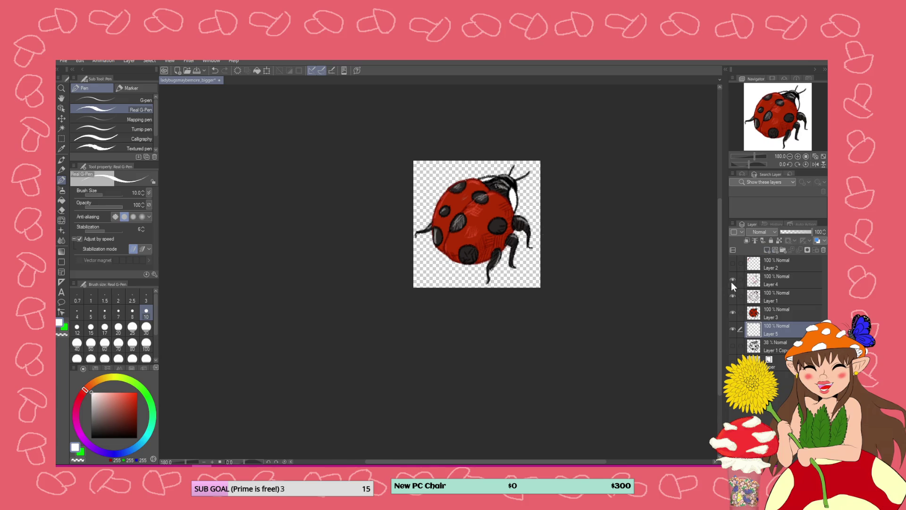
# - Add a layer folder at the top named 'Lady Bug' and move Layer 2 into it
pyautogui.click(783, 249)
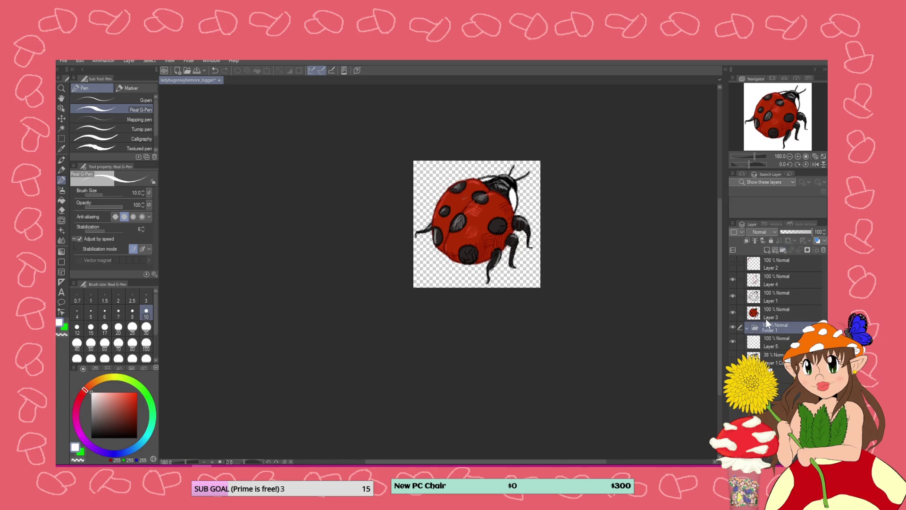
pyautogui.moveTo(765, 320); pyautogui.dragTo(765, 261)
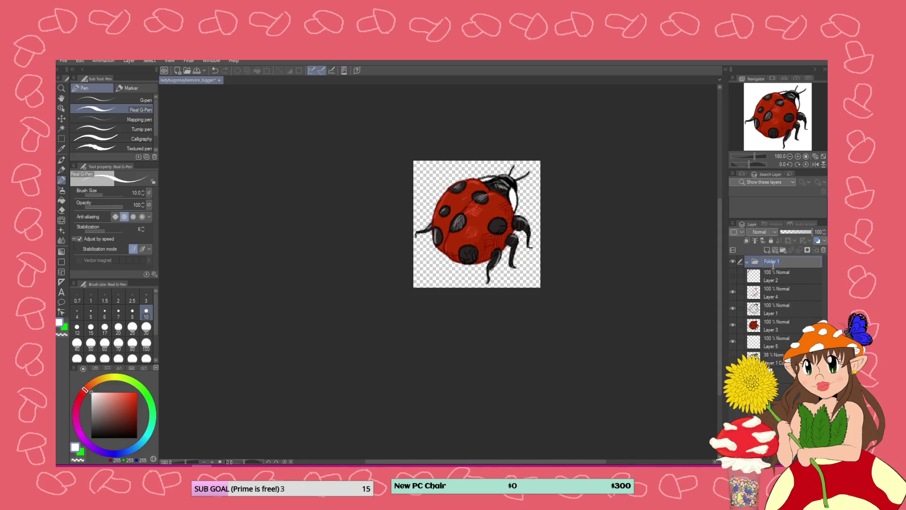
pyautogui.press('Return')
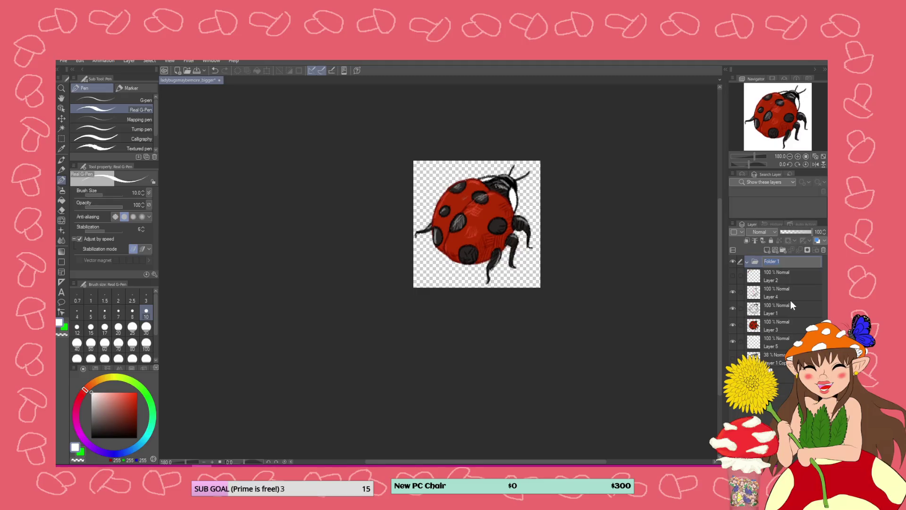
pyautogui.write('Lad')
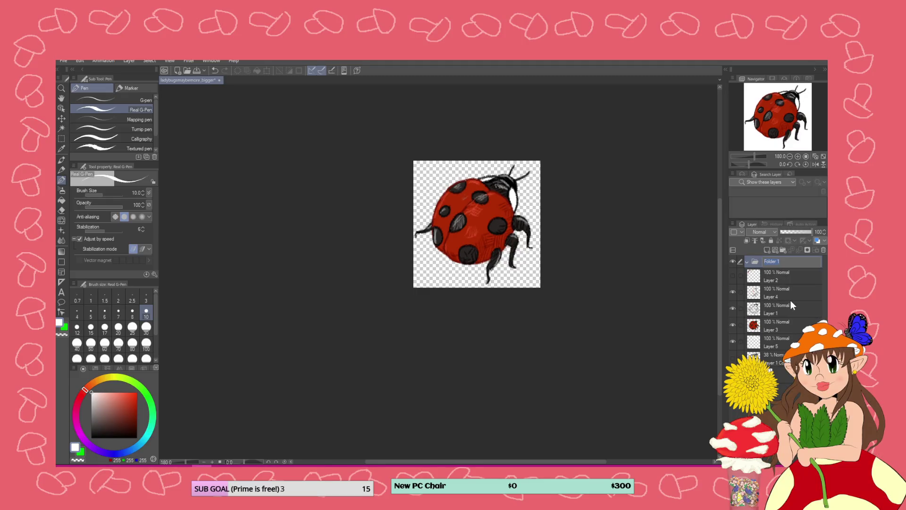
pyautogui.write('y Bug')
pyautogui.press('Return')
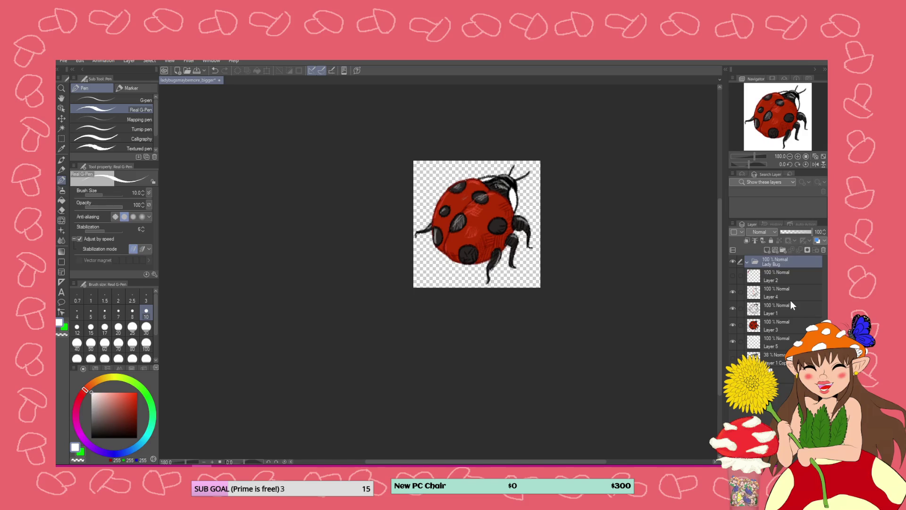
pyautogui.moveTo(790, 271)
pyautogui.mouseDown()
pyautogui.moveTo(775, 266)
pyautogui.moveTo(762, 302)
pyautogui.moveTo(772, 353)
pyautogui.moveTo(777, 327)
pyautogui.mouseUp()
pyautogui.rightClick(777, 326)
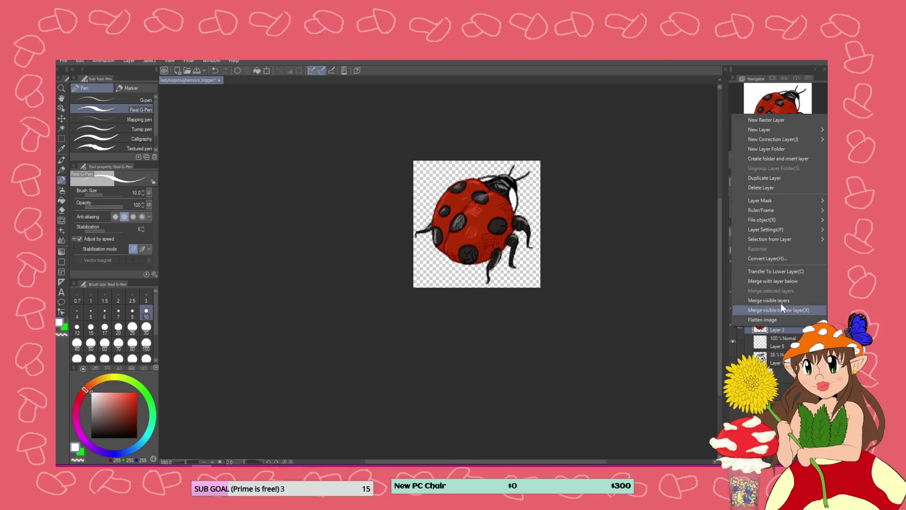
# - Merge Layer 3 into the layer below, then rename layers to 'colors' and 'sketch'
pyautogui.click(784, 280)
pyautogui.click(732, 324)
pyautogui.click(733, 325)
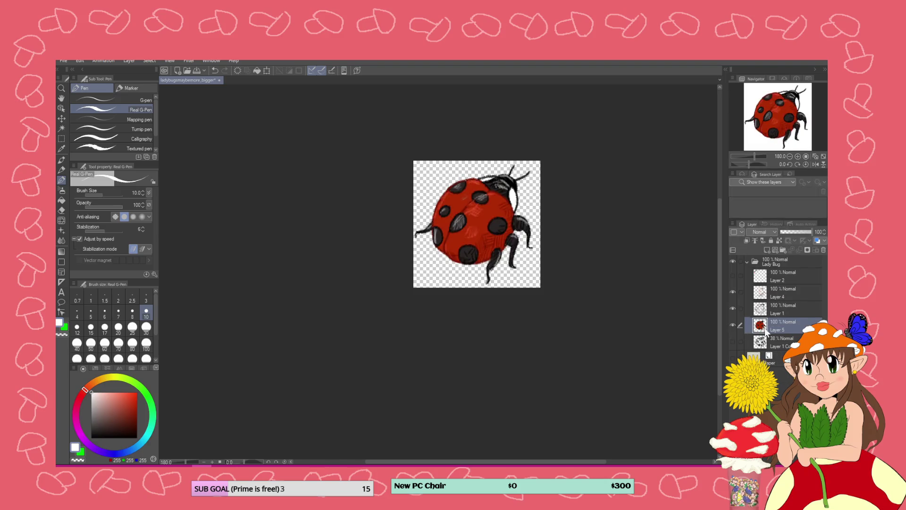
pyautogui.doubleClick(780, 328)
pyautogui.write('colo')
pyautogui.press('Return')
pyautogui.doubleClick(778, 346)
pyautogui.write('sketch')
# - Rename the remaining ladybug layers to 'Lineart', 'hatching' and 'pallet'
pyautogui.doubleClick(776, 310)
pyautogui.write('art')
pyautogui.press('Return')
pyautogui.doubleClick(778, 293)
pyautogui.write('hatching')
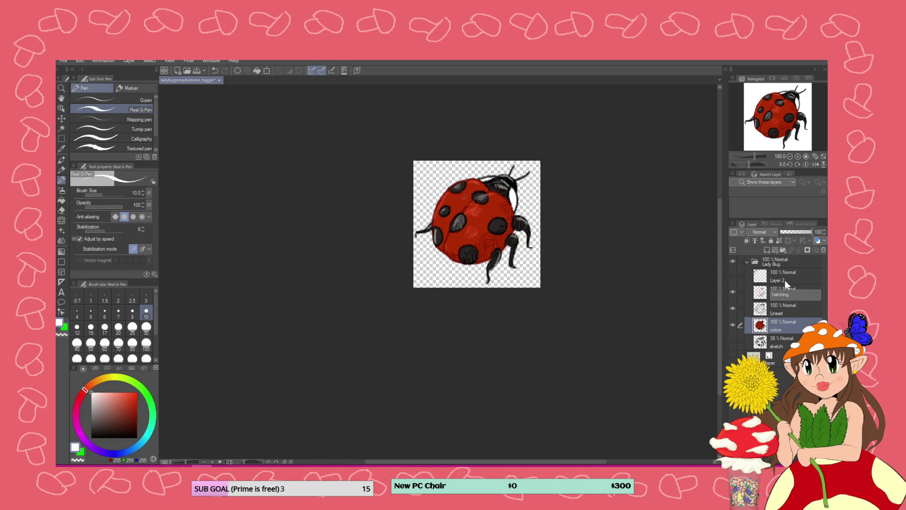
pyautogui.doubleClick(783, 280)
pyautogui.write('palle')
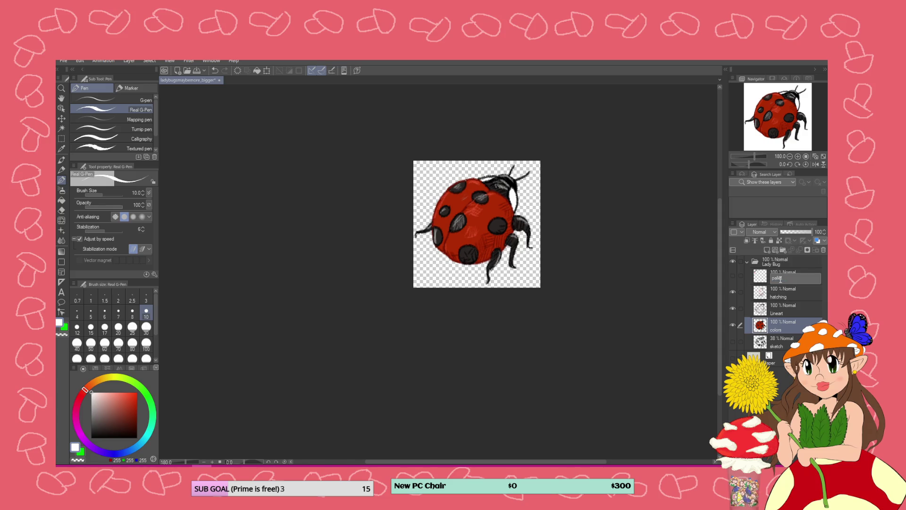
pyautogui.press('Return')
# - Collapse the Lady Bug folder, add another layer folder, and return to GDevelop
pyautogui.click(746, 260)
pyautogui.click(783, 250)
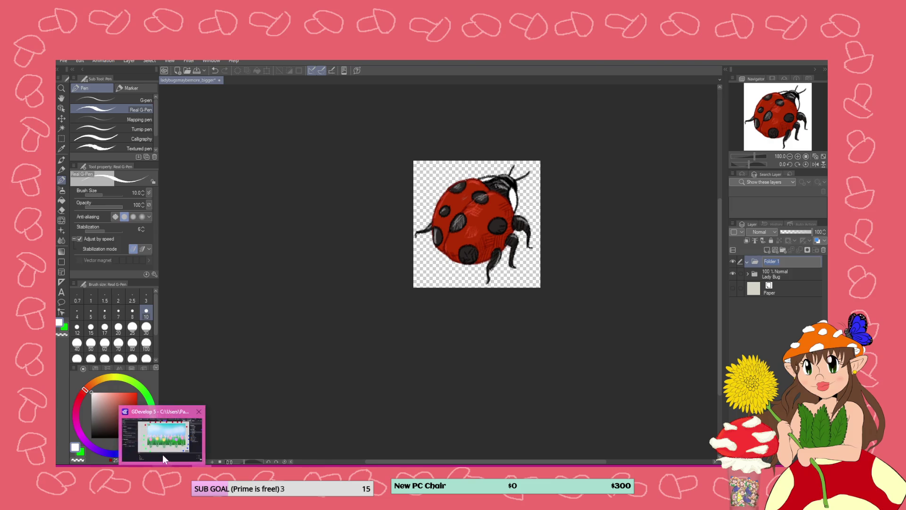
pyautogui.click(162, 455)
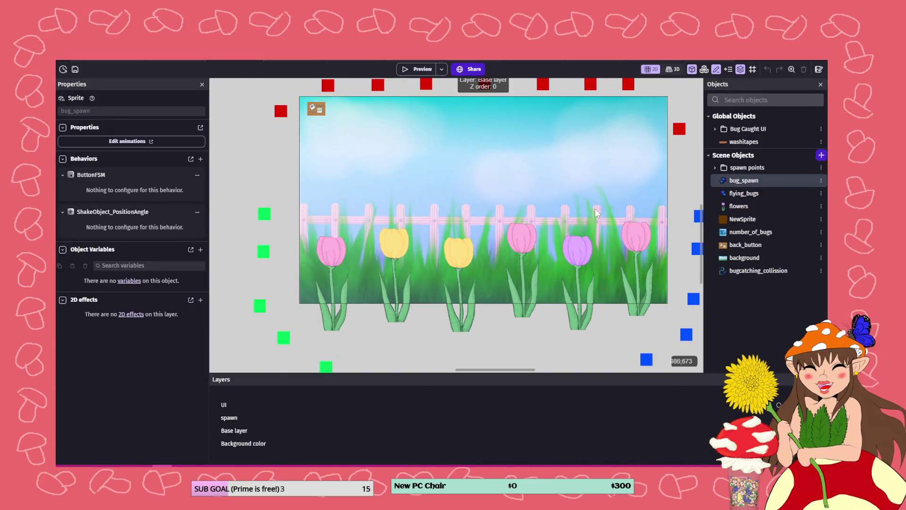
# - Delete the blue butterfly image from bug_spawn's animation
pyautogui.doubleClick(748, 182)
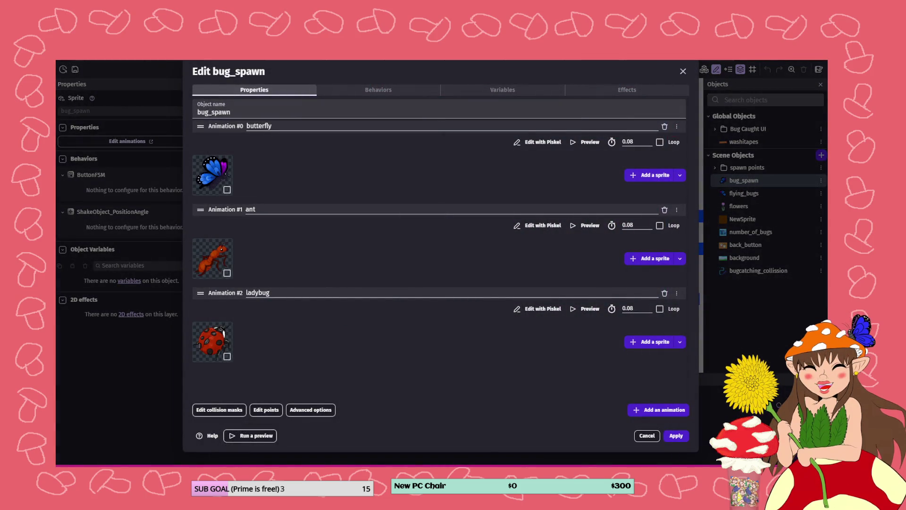
pyautogui.rightClick(228, 171)
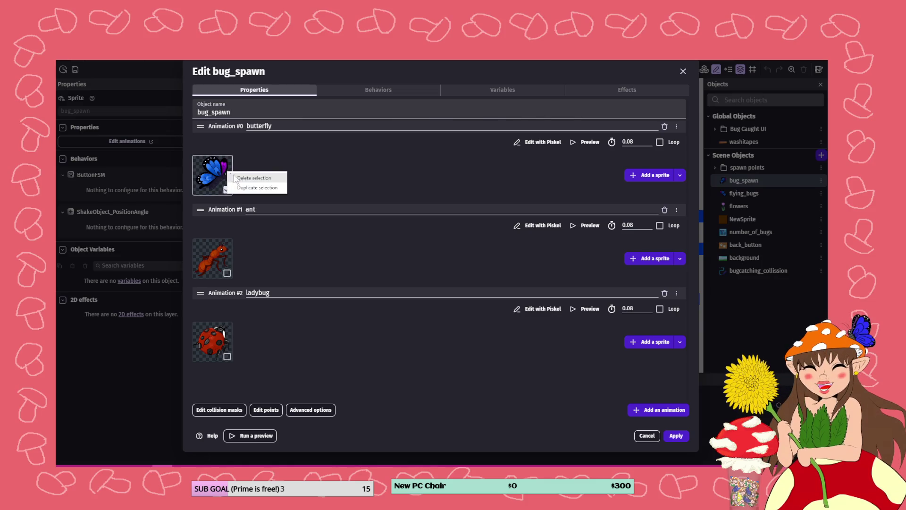
pyautogui.click(266, 180)
# - Add the red-and-black butterfly from the project resources as the sprite and apply
pyautogui.click(680, 174)
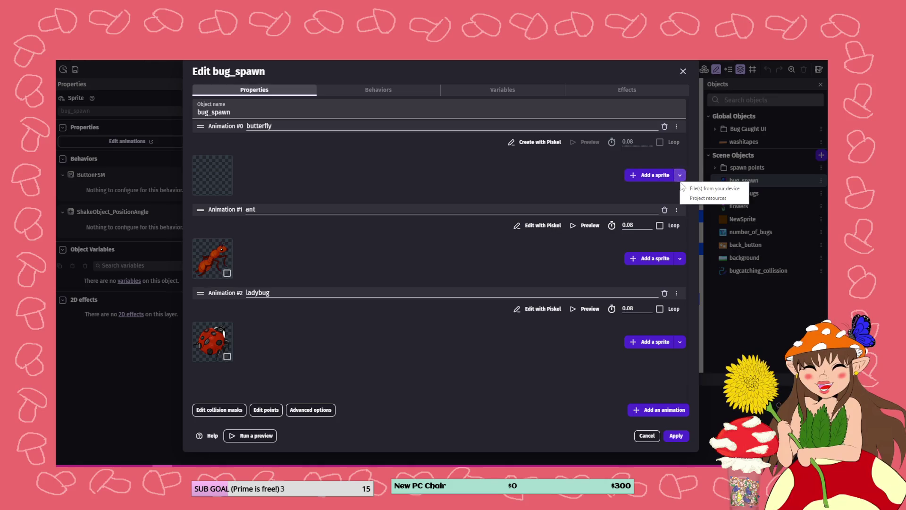
pyautogui.click(708, 198)
pyautogui.scroll(-10, 548, 271)
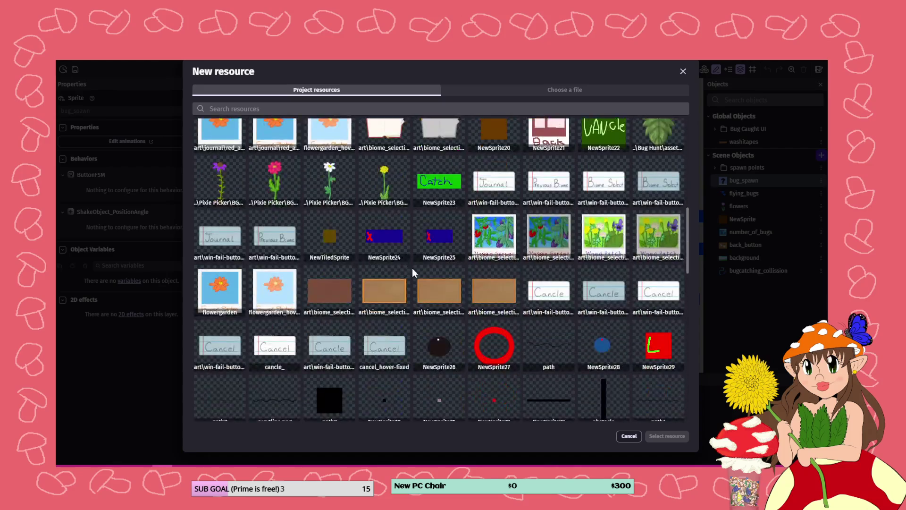
pyautogui.scroll(-5, 407, 267)
pyautogui.scroll(-3, 607, 255)
pyautogui.scroll(-10, 513, 276)
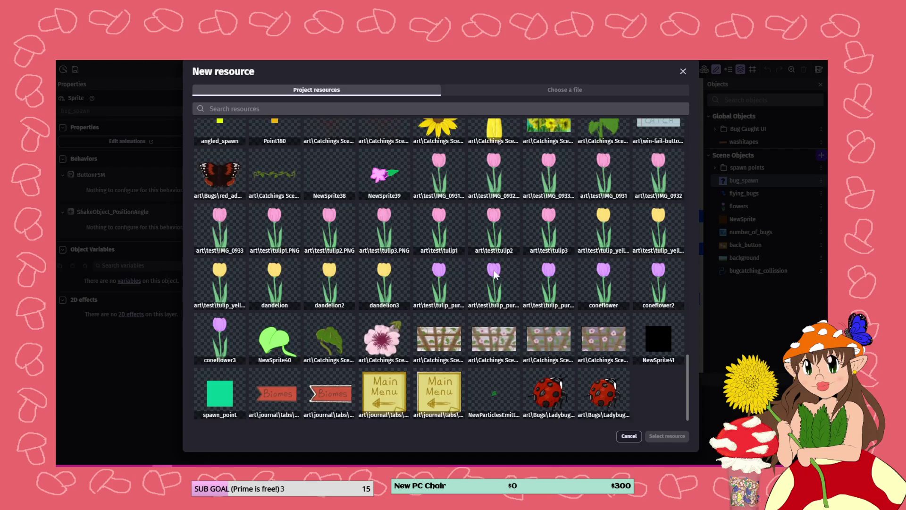
pyautogui.scroll(5, 388, 322)
pyautogui.click(216, 329)
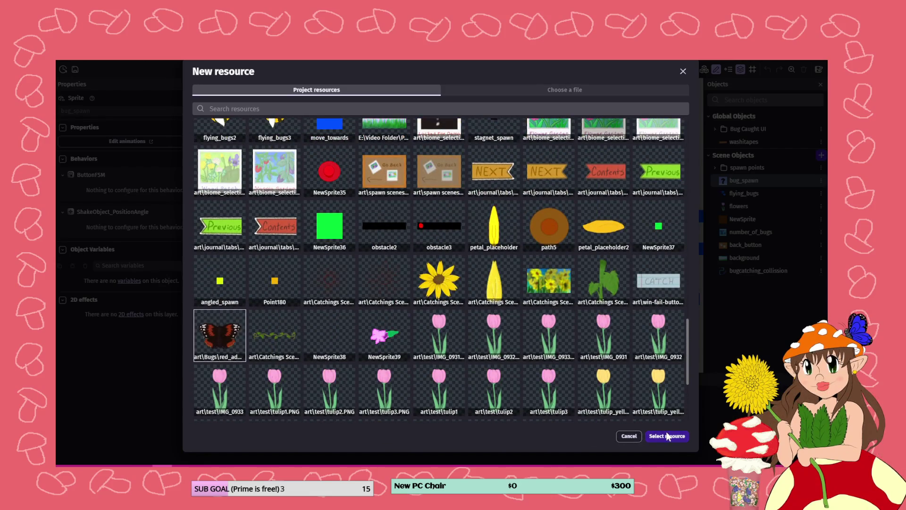
pyautogui.click(669, 436)
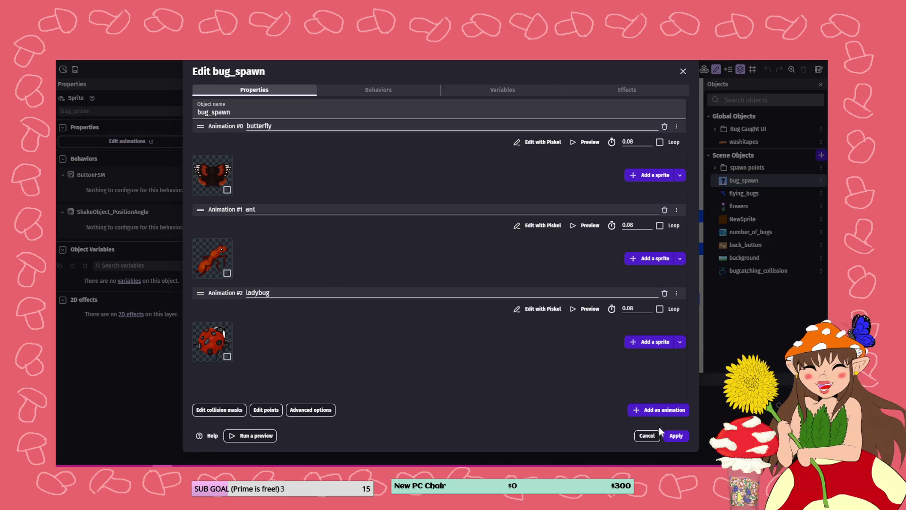
pyautogui.click(679, 436)
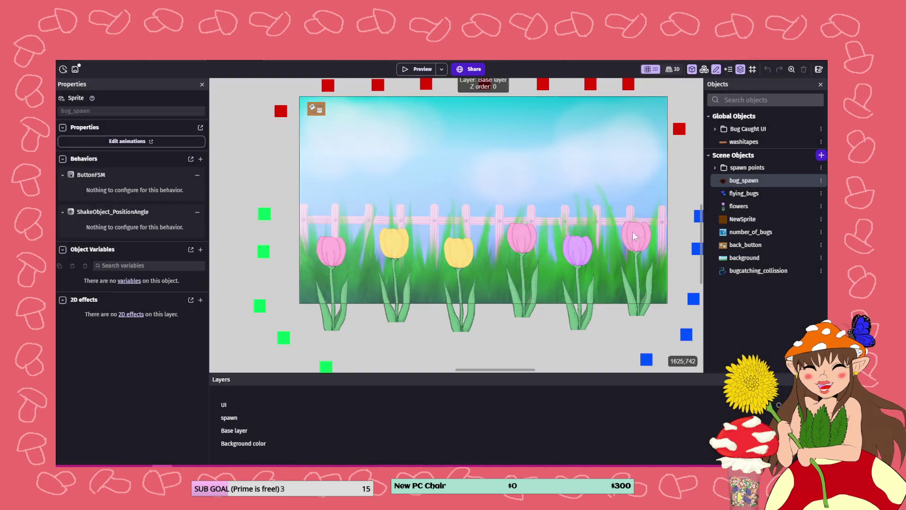
# - Preview the scene to watch the red-and-black butterflies, then reopen bug_spawn for editing
pyautogui.click(410, 67)
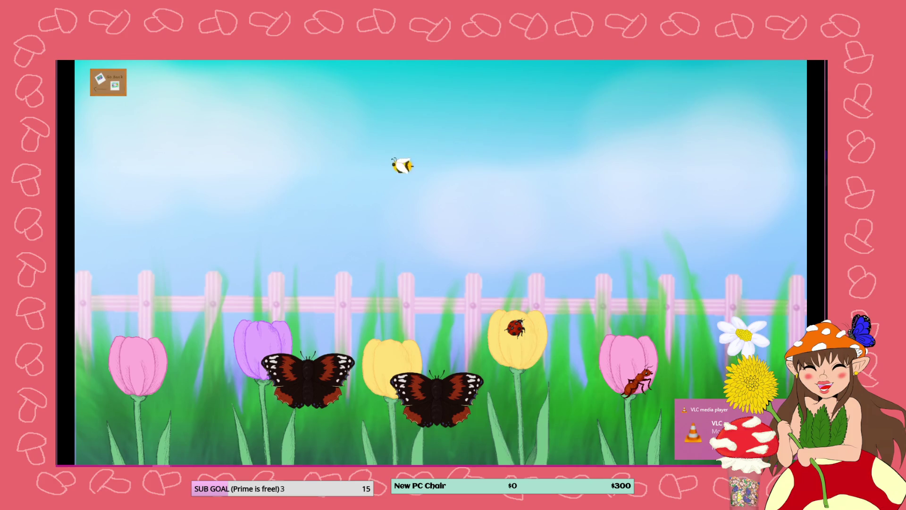
pyautogui.click(823, 54)
pyautogui.doubleClick(740, 182)
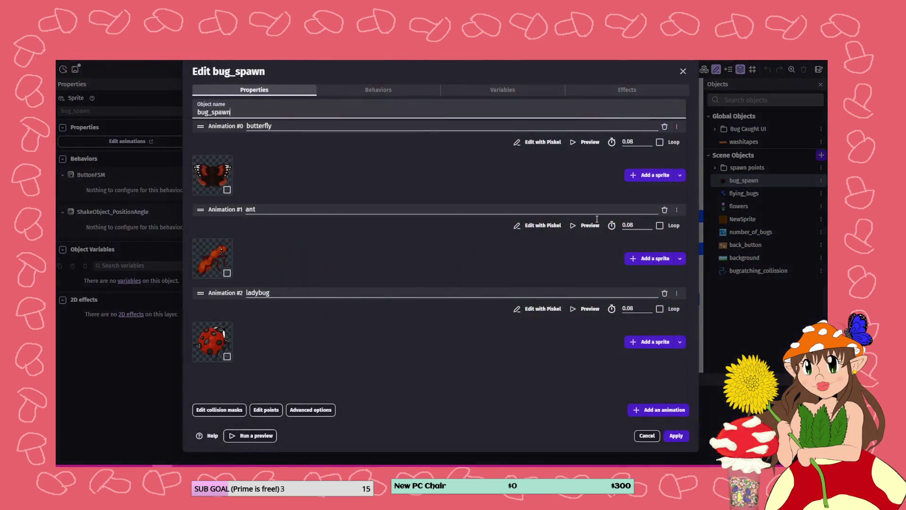
# - Centre the butterfly sprite's Origin point and apply the bug_spawn changes
pyautogui.click(263, 410)
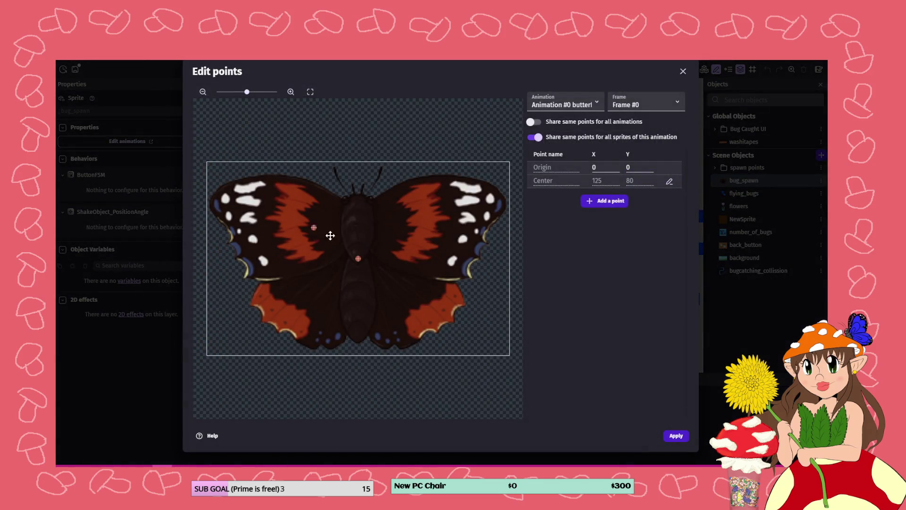
pyautogui.click(357, 258)
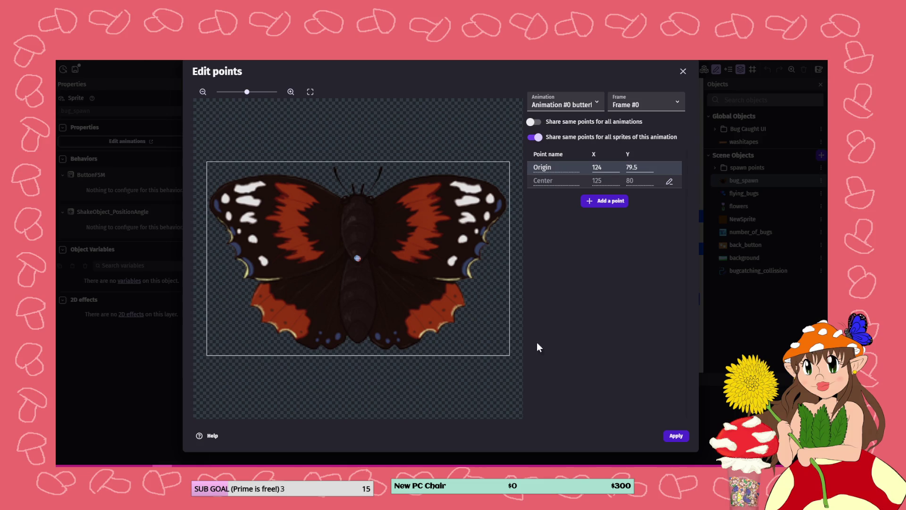
pyautogui.click(682, 437)
pyautogui.click(678, 434)
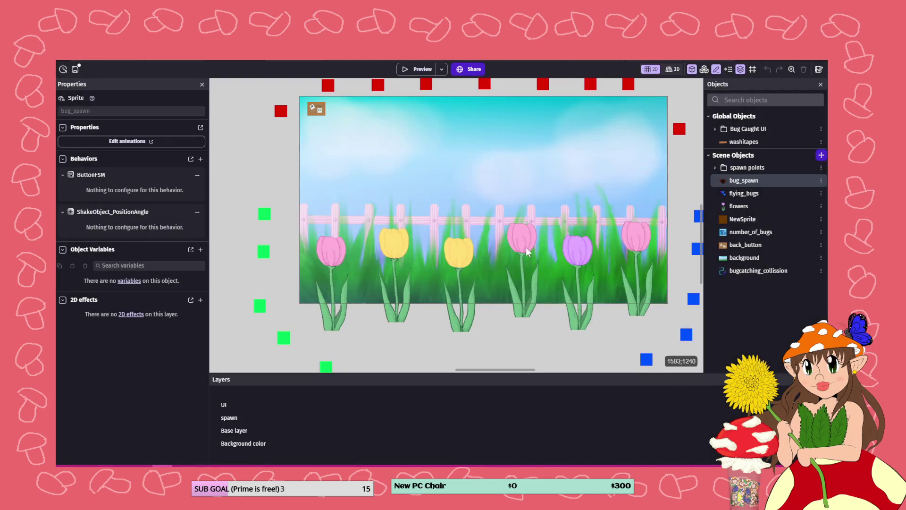
# - Rename bug_spawn's butterfly animation to 'red_admiral' and apply
pyautogui.doubleClick(736, 180)
pyautogui.moveTo(273, 125); pyautogui.dragTo(208, 135)
pyautogui.write('red')
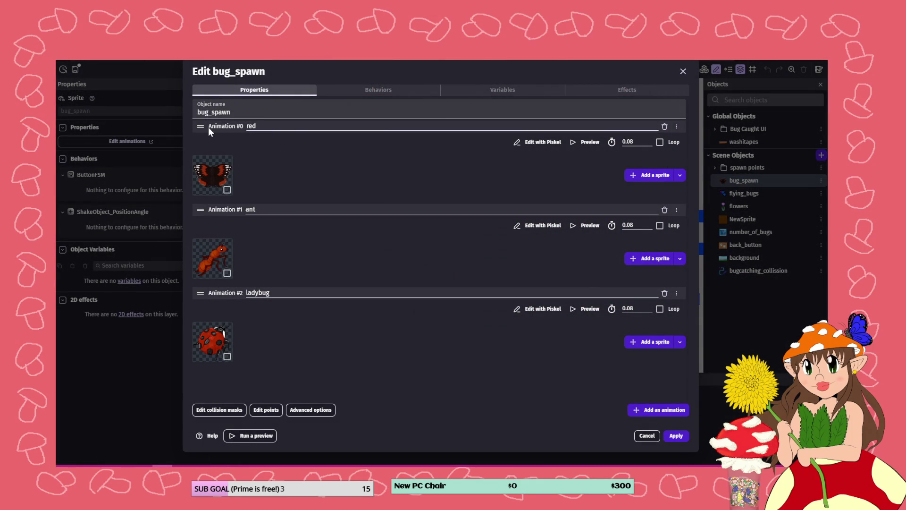
pyautogui.write('_admiral')
pyautogui.click(675, 436)
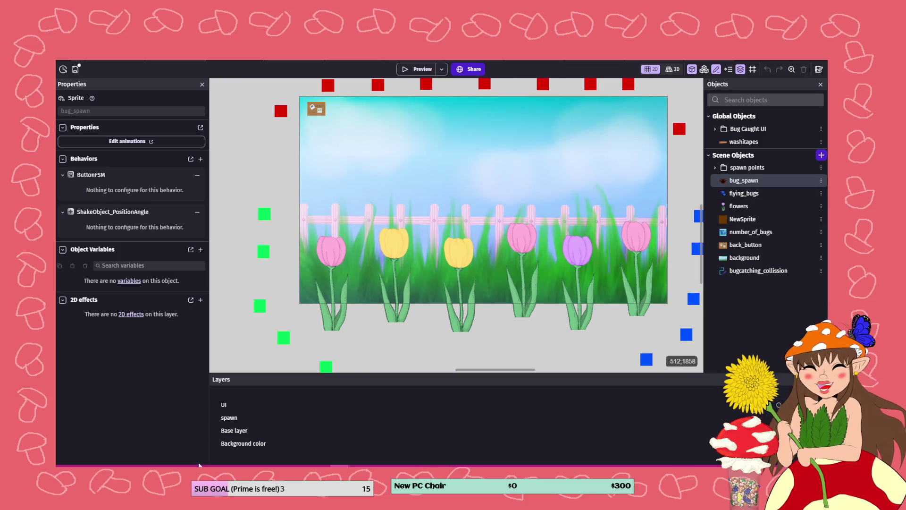
# - Switch to the bug spawn scene's event sheet
pyautogui.moveTo(195, 447)
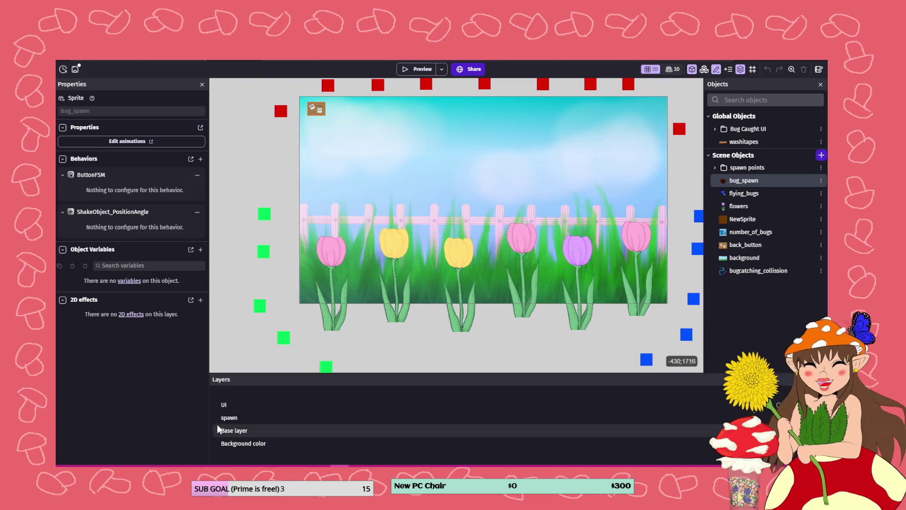
pyautogui.click(282, 61)
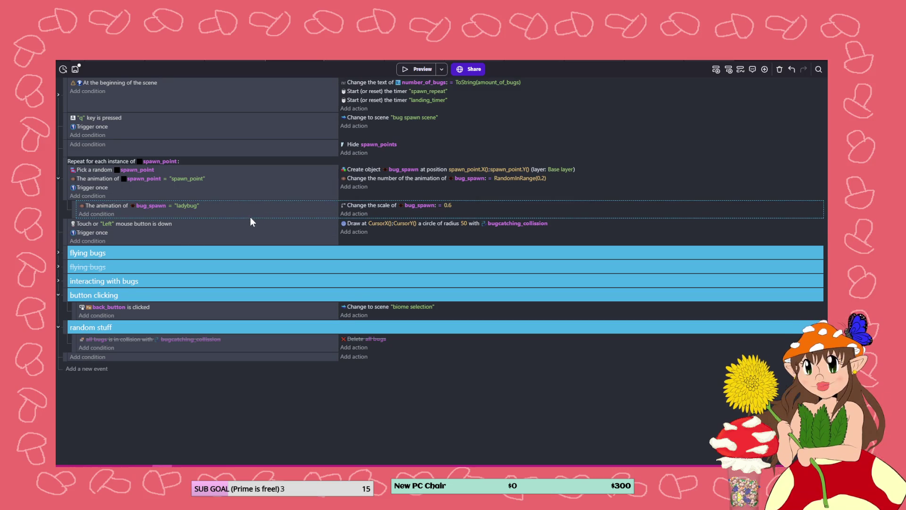
# - Paste a copy of the ladybug sub-event, with animation 'red_admiral' and scale 0.6
pyautogui.hotkey('ctrl', 'v')
pyautogui.click(186, 224)
pyautogui.write('red_admiral')
pyautogui.click(449, 224)
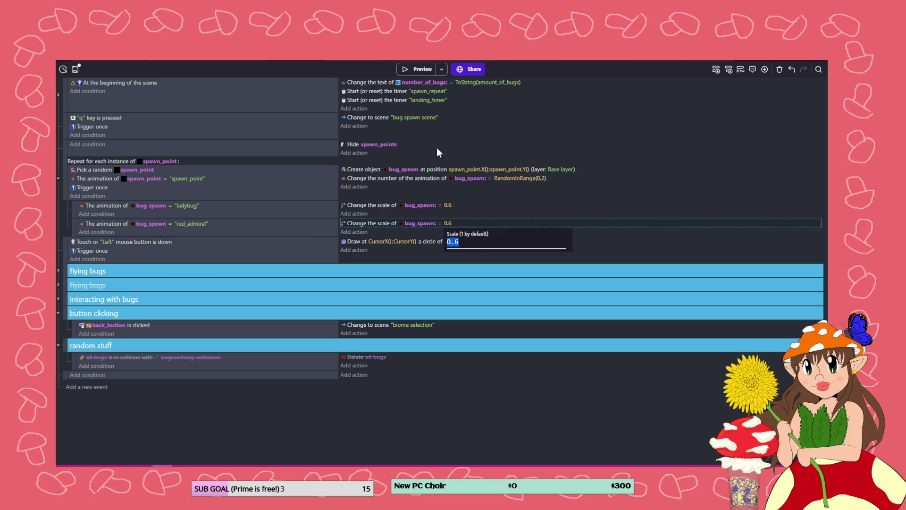
# - Preview the game to check the smaller red admiral butterflies, then close it
pyautogui.click(413, 71)
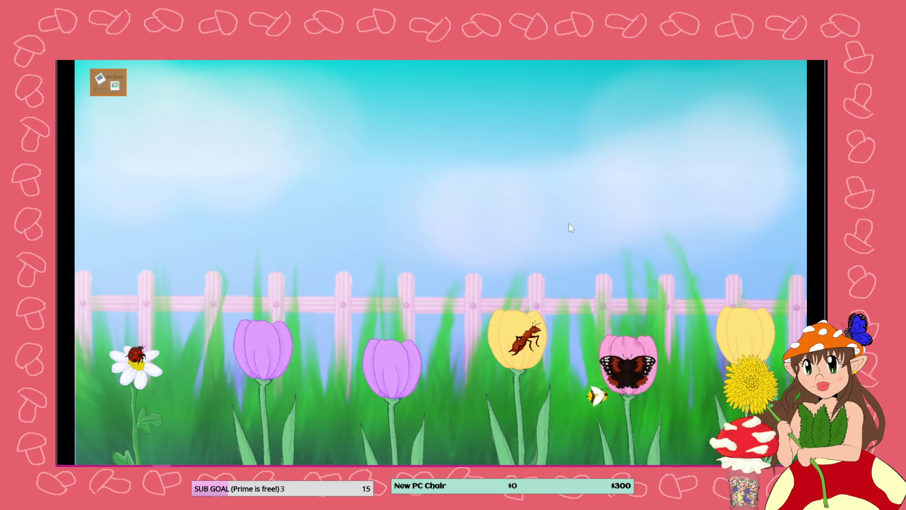
pyautogui.click(792, 61)
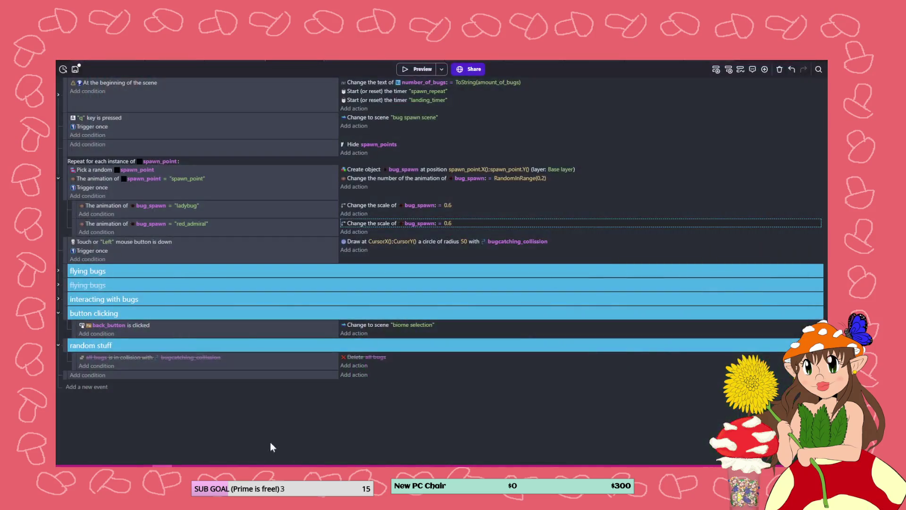
pyautogui.moveTo(202, 466)
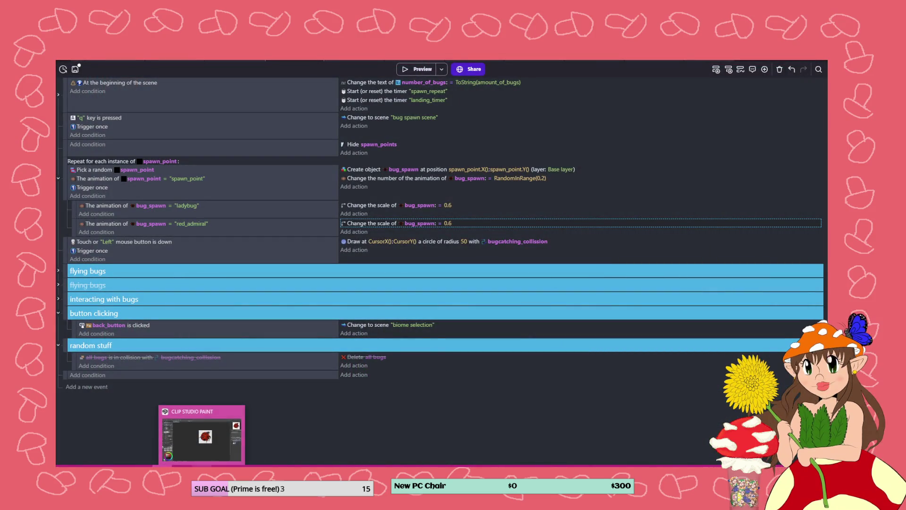
pyautogui.click(203, 437)
pyautogui.click(63, 62)
pyautogui.click(259, 147)
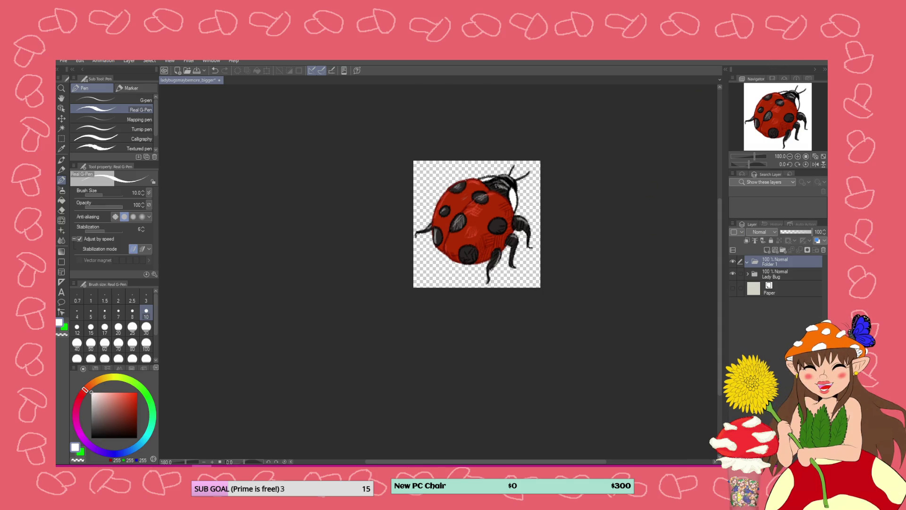
pyautogui.hotkey('alt', 'Tab')
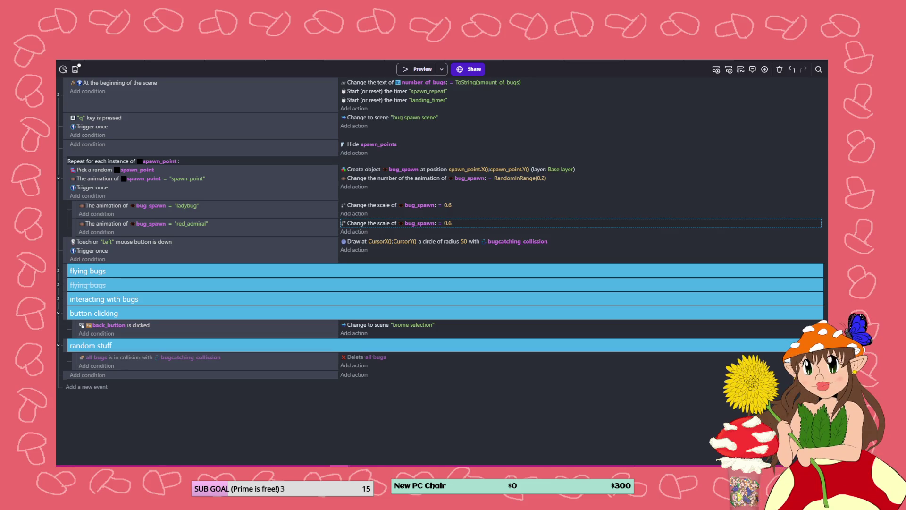
# - Leave the full-screen ladybug image in FastStone, prompting its exit confirmation
pyautogui.press('Escape')
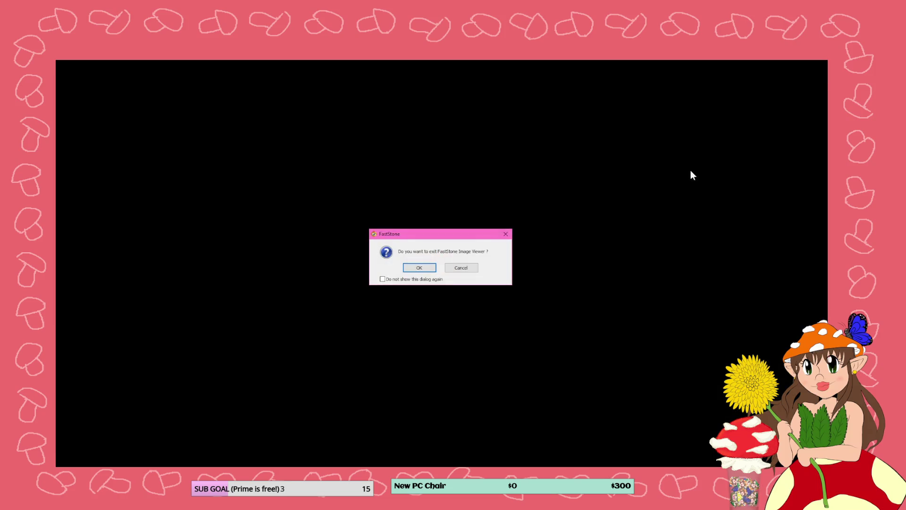
# - Confirm closing FastStone Image Viewer, then switch to the ladybug painting window
pyautogui.click(419, 268)
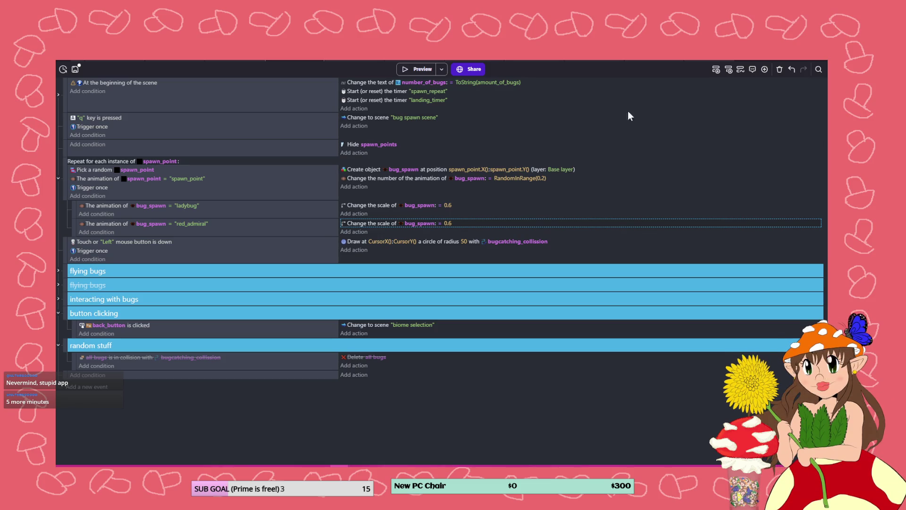
pyautogui.hotkey('alt', 'Tab')
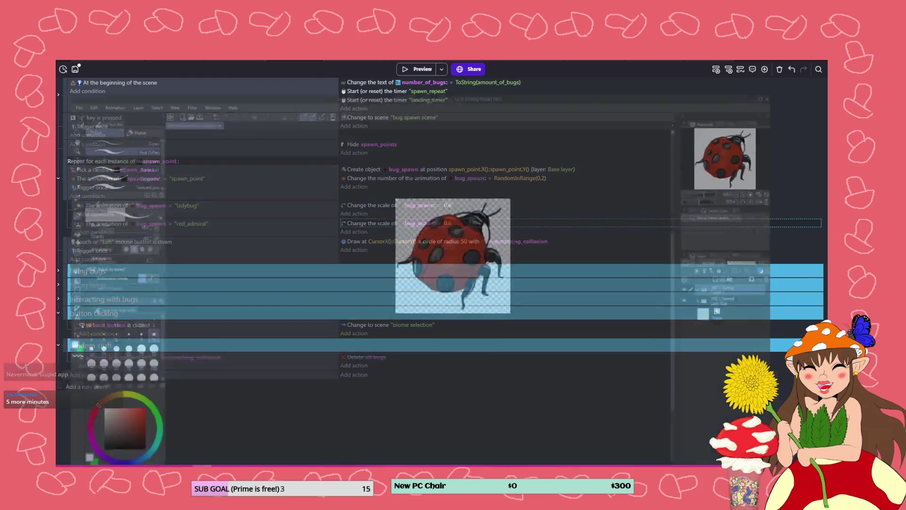
# - Save the bug-catching project in GDevelop, then bring up the ladybug artwork in Clip Studio Paint
pyautogui.hotkey('alt', 'Tab')
pyautogui.click(74, 70)
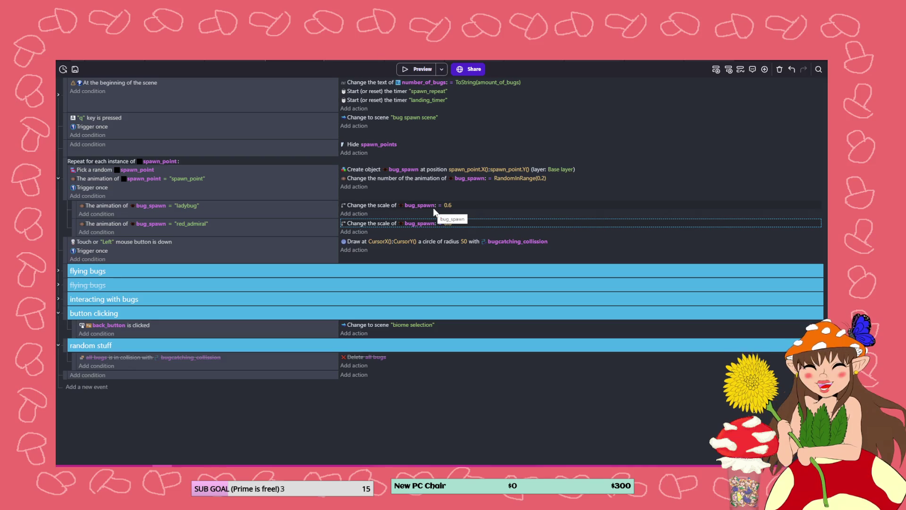
pyautogui.moveTo(203, 465)
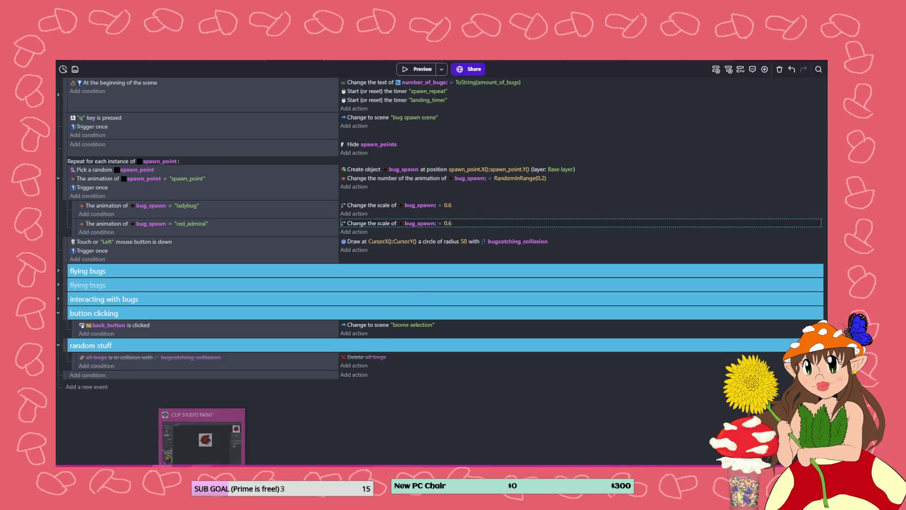
pyautogui.click(202, 436)
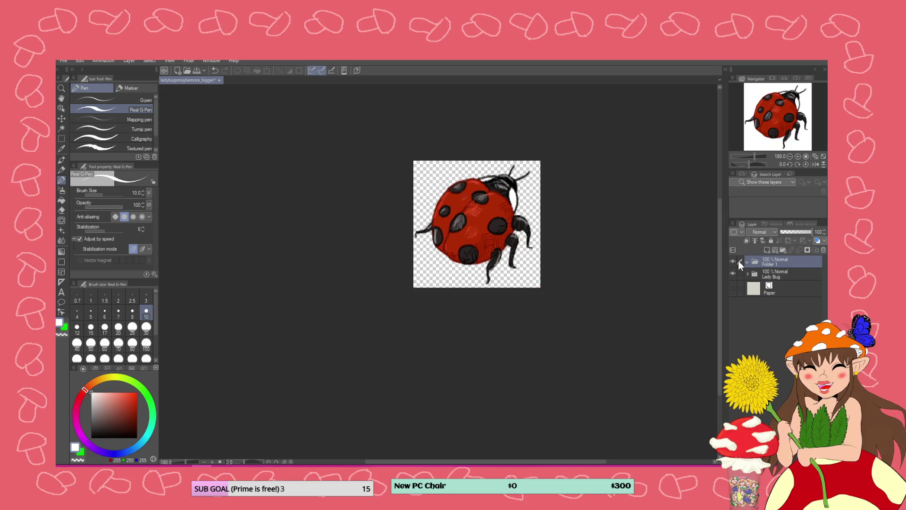
# - Hide and re-show the Lady Bug layer, then start a new 175×175 px canvas at 350 resolution
pyautogui.click(733, 273)
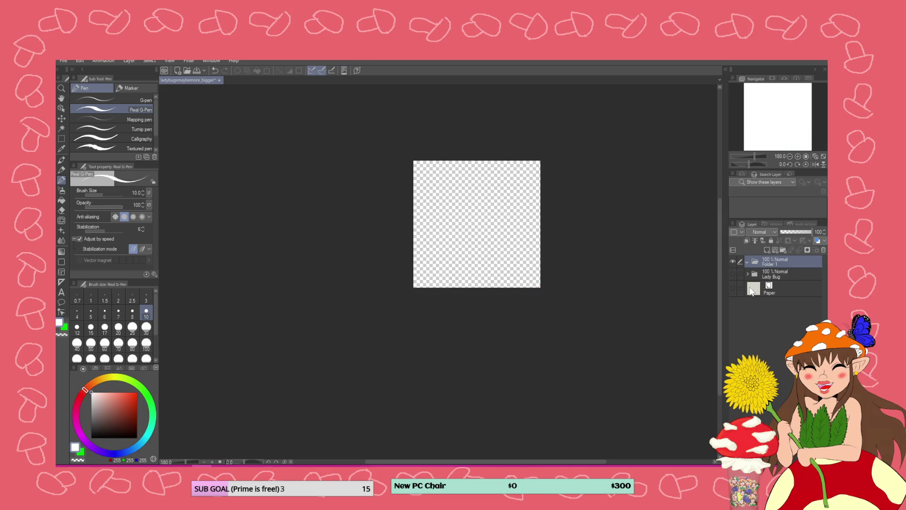
pyautogui.click(733, 273)
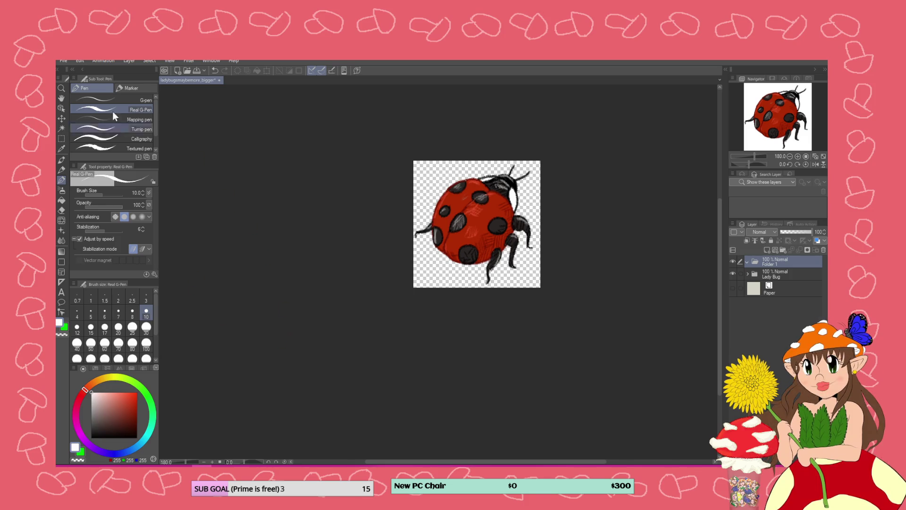
pyautogui.click(62, 59)
pyautogui.click(77, 73)
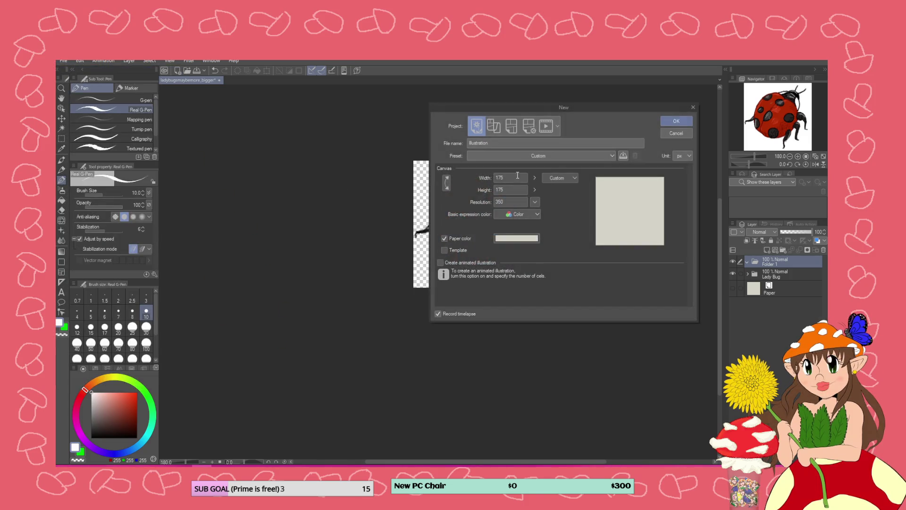
pyautogui.click(442, 180)
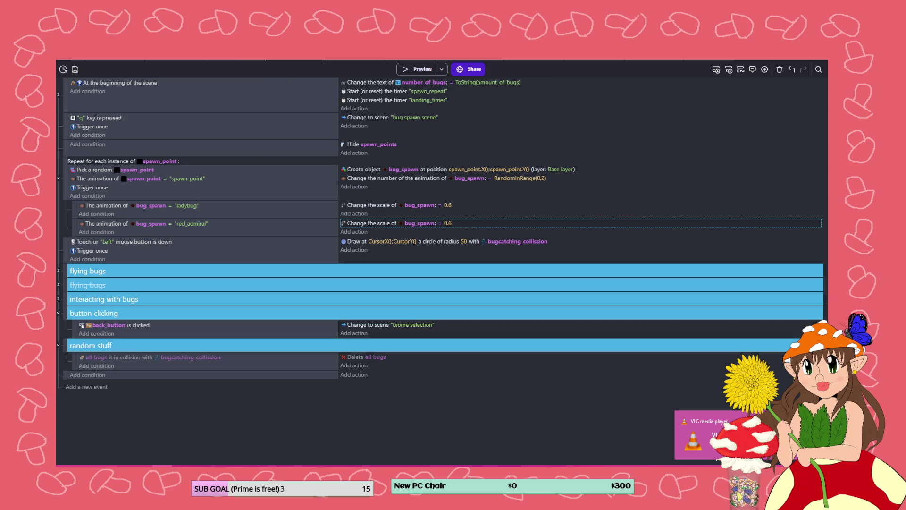
# - Switch to the bug catching minigame scene and open the bug_spawn object with its butterfly and ant animations
pyautogui.click(588, 58)
pyautogui.doubleClick(736, 217)
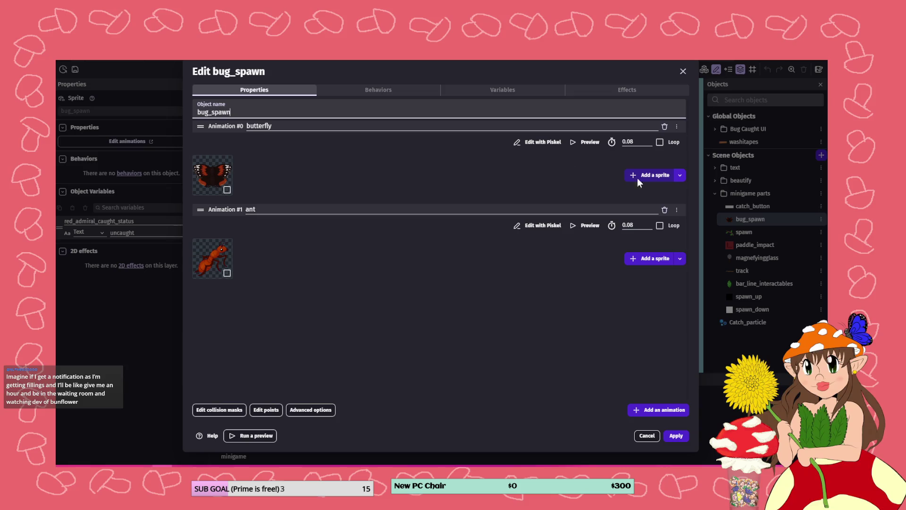
# - Open the 250×160 butterfly image in Piskel, check the resize options, and close it unsaved
pyautogui.click(541, 141)
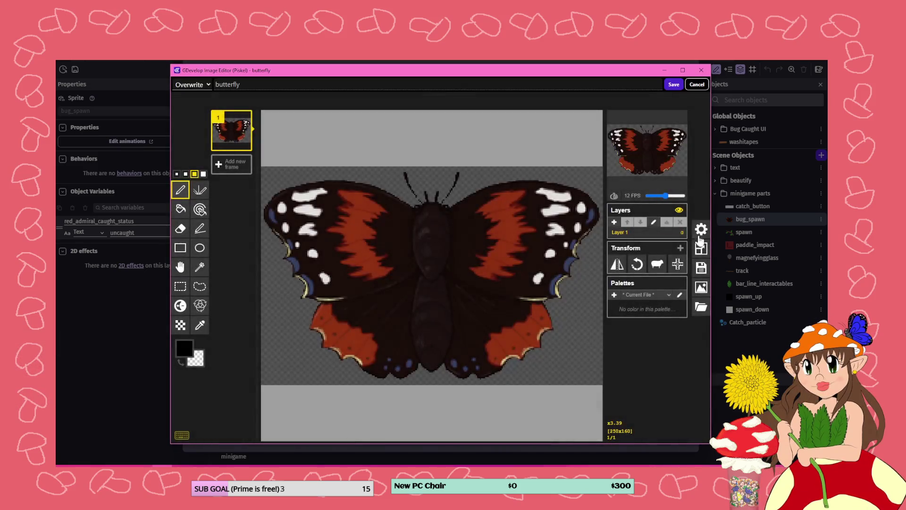
pyautogui.click(701, 248)
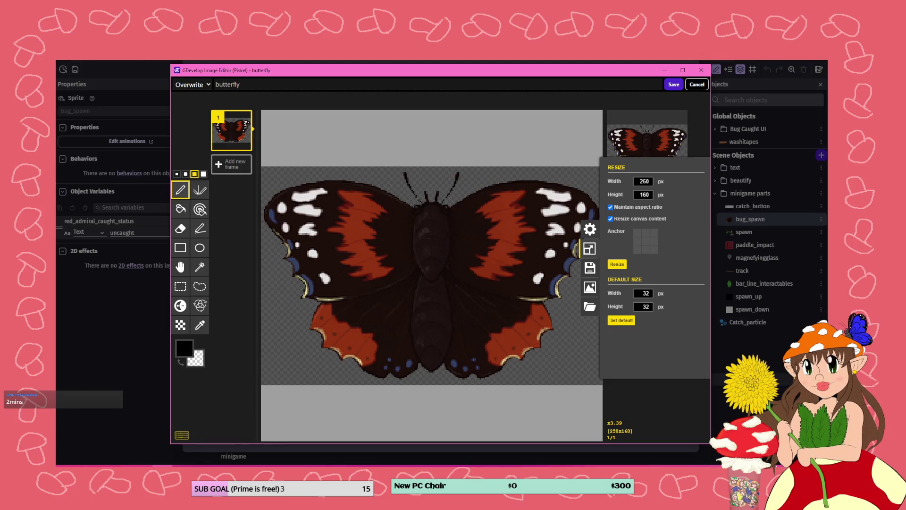
pyautogui.click(697, 85)
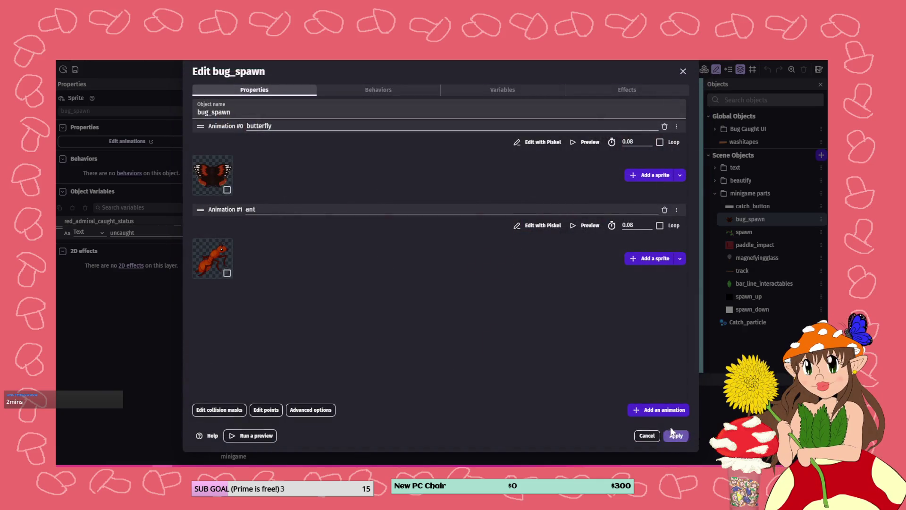
# - Apply the bug_spawn changes, then move and delete the butterfly instance in the scene
pyautogui.click(674, 435)
pyautogui.moveTo(452, 241); pyautogui.dragTo(472, 256)
pyautogui.scroll(2, 473, 254)
pyautogui.scroll(1, 473, 255)
pyautogui.press('Delete')
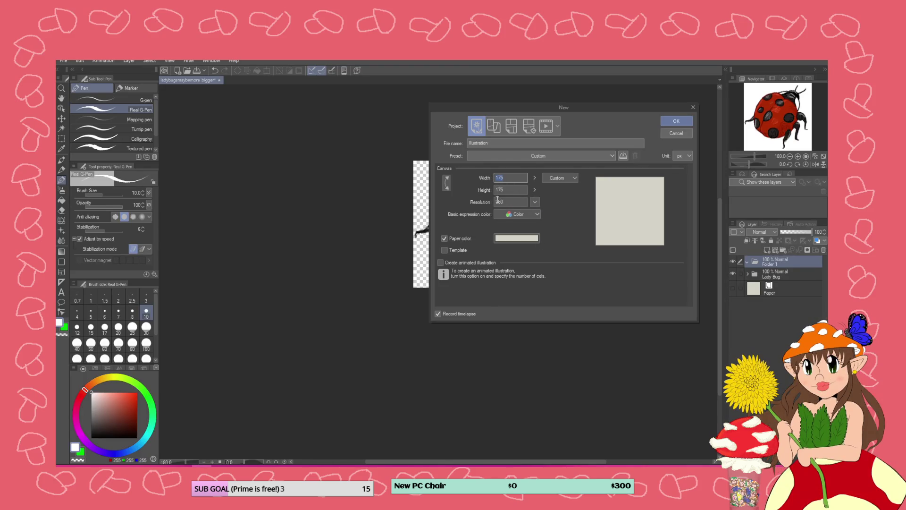
# - Set the new Clip Studio Paint canvas to 300 px wide and 250 px high and create it
pyautogui.write('300')
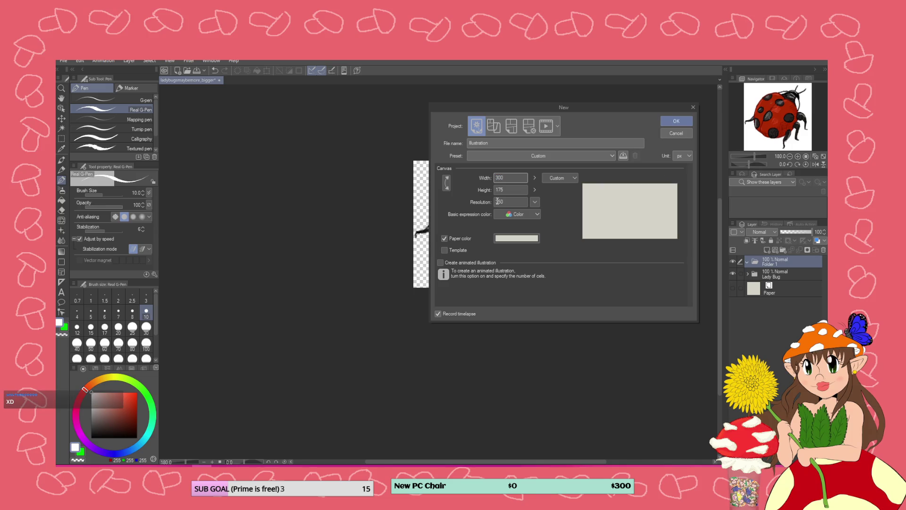
pyautogui.press('Tab')
pyautogui.write('250')
pyautogui.press('Return')
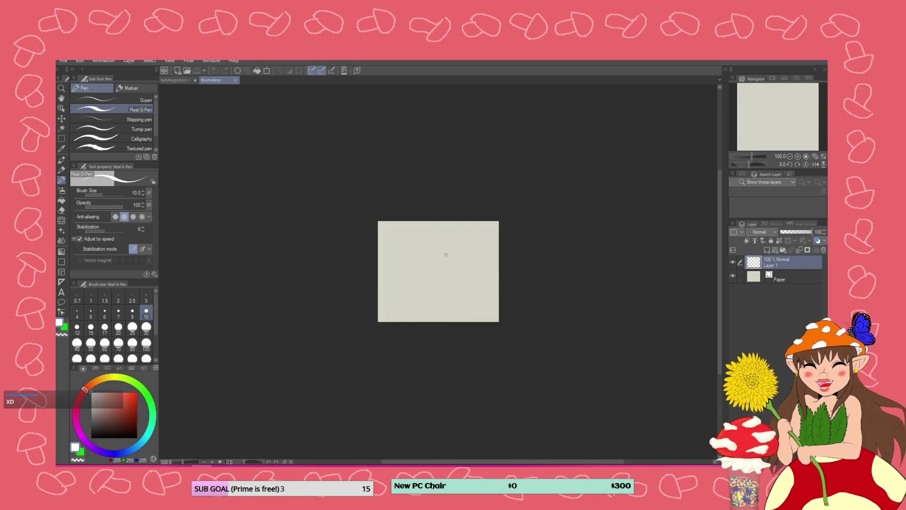
# - Zoom the blank Illustration canvas from 100% to 200%
pyautogui.scroll(4, 447, 252)
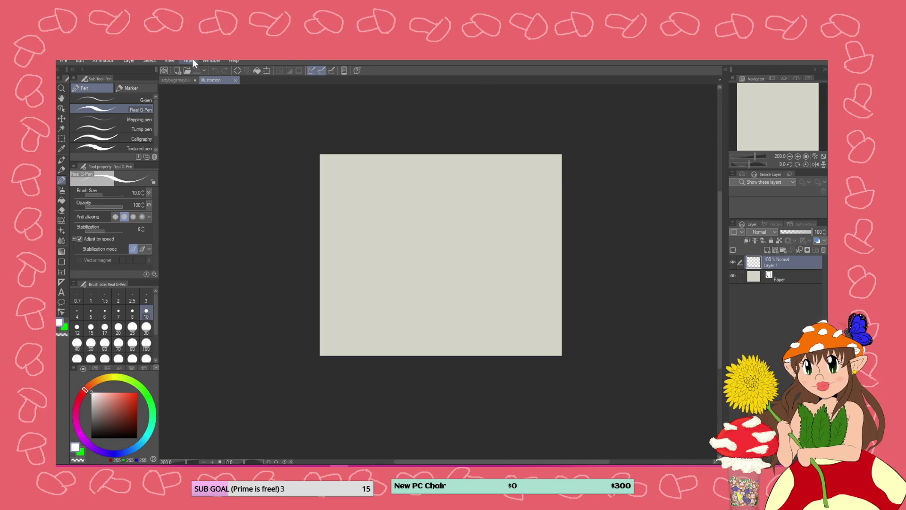
pyautogui.click(207, 60)
pyautogui.moveTo(239, 72)
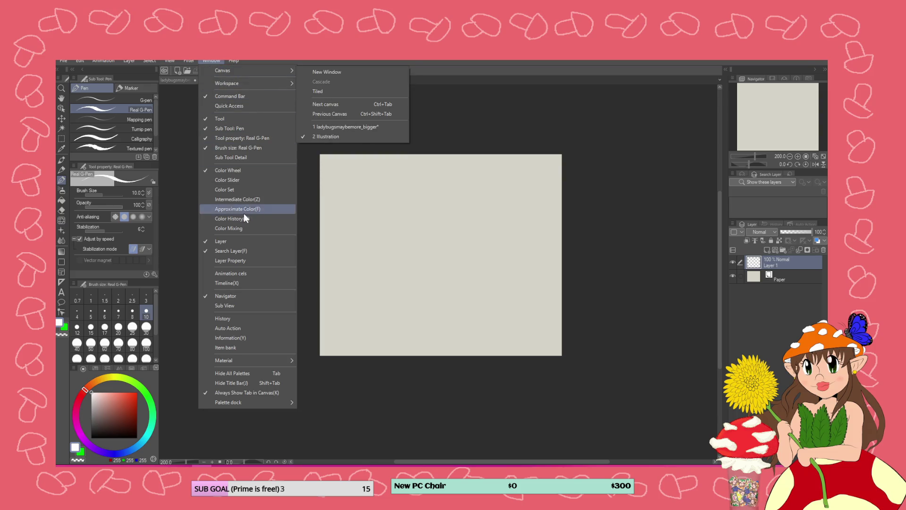
pyautogui.click(262, 307)
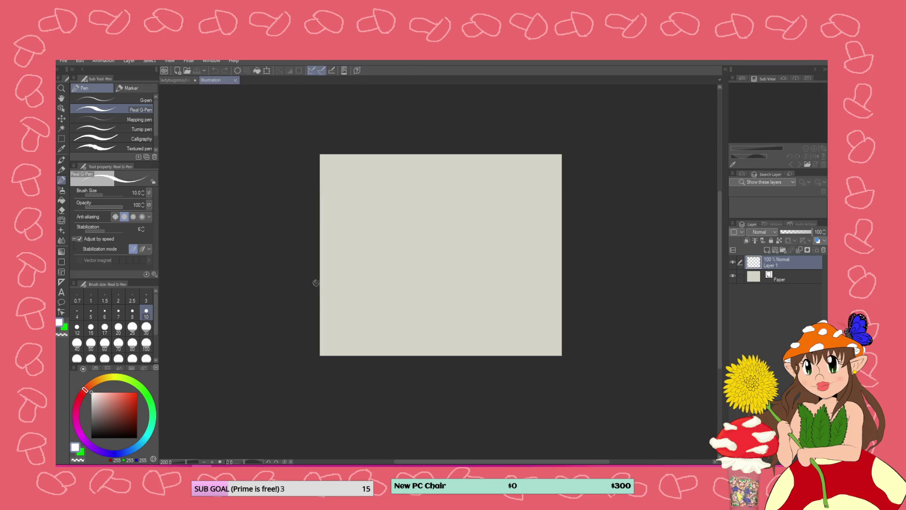
pyautogui.click(202, 60)
pyautogui.moveTo(255, 360)
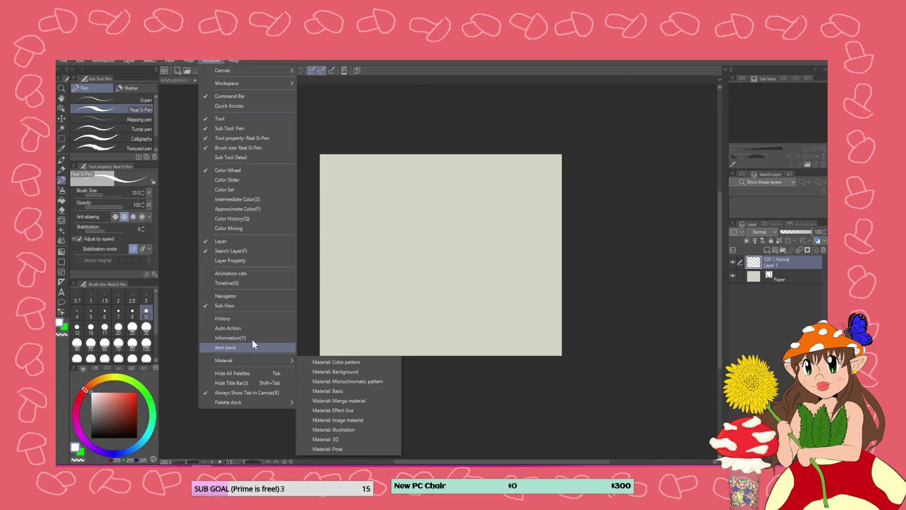
pyautogui.click(234, 296)
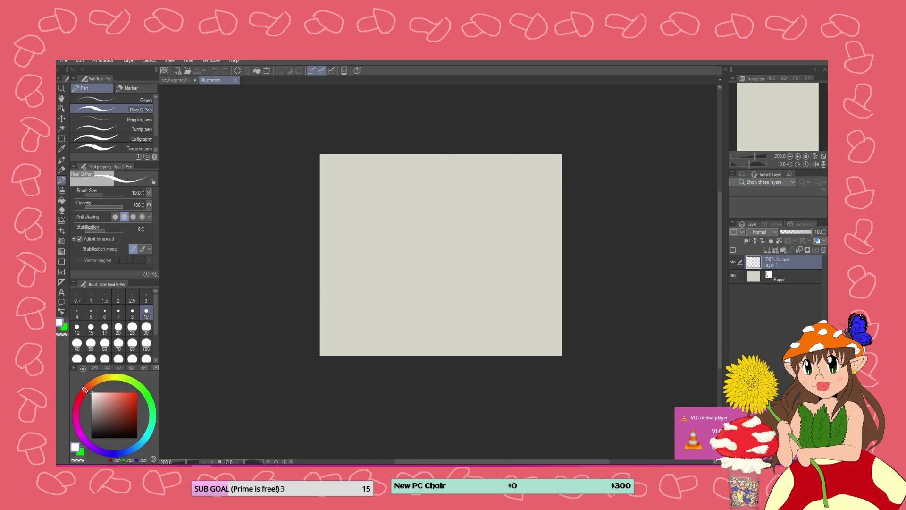
pyautogui.click(211, 60)
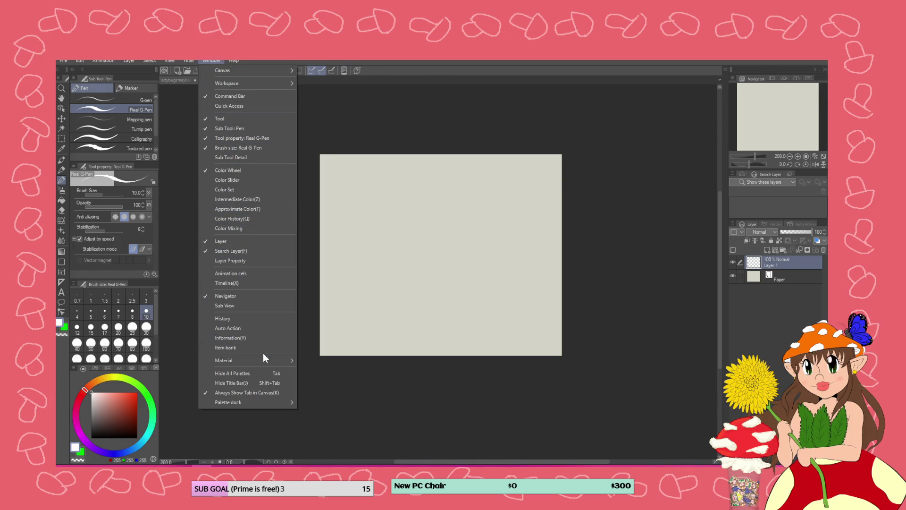
pyautogui.moveTo(265, 361)
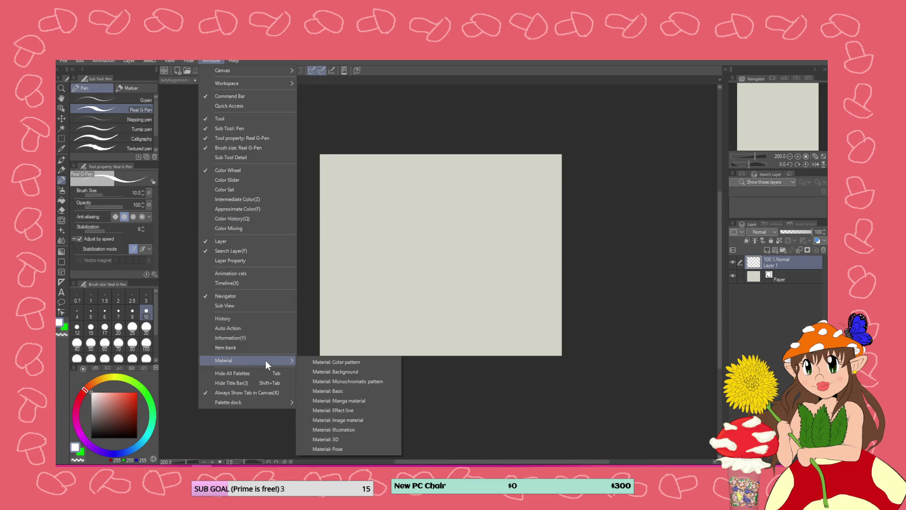
pyautogui.moveTo(254, 82)
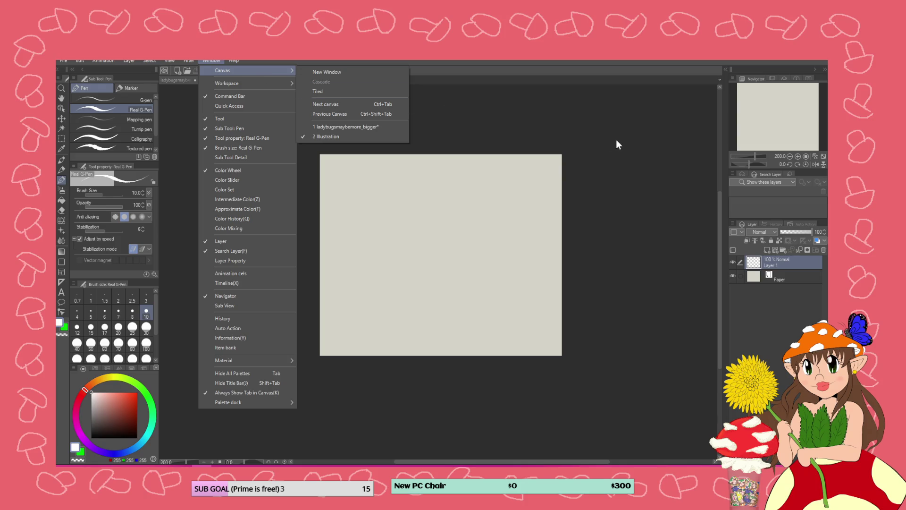
pyautogui.click(331, 91)
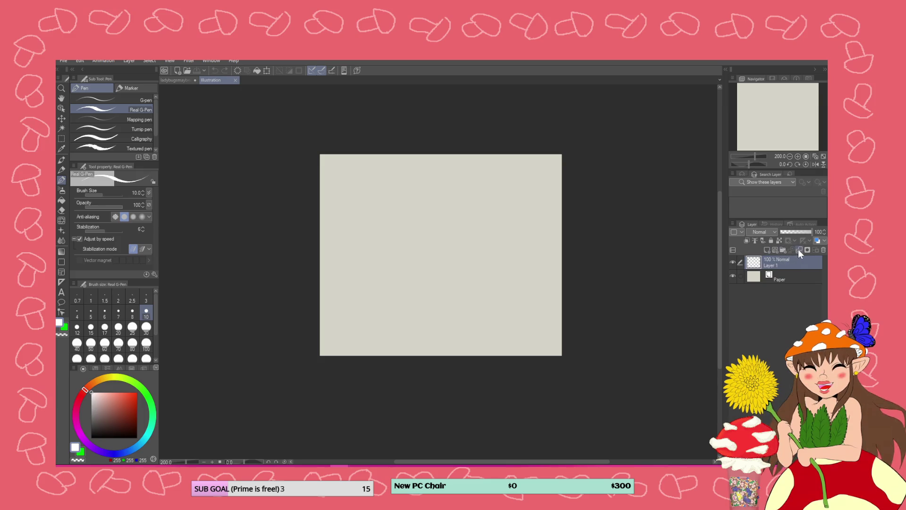
pyautogui.rightClick(762, 263)
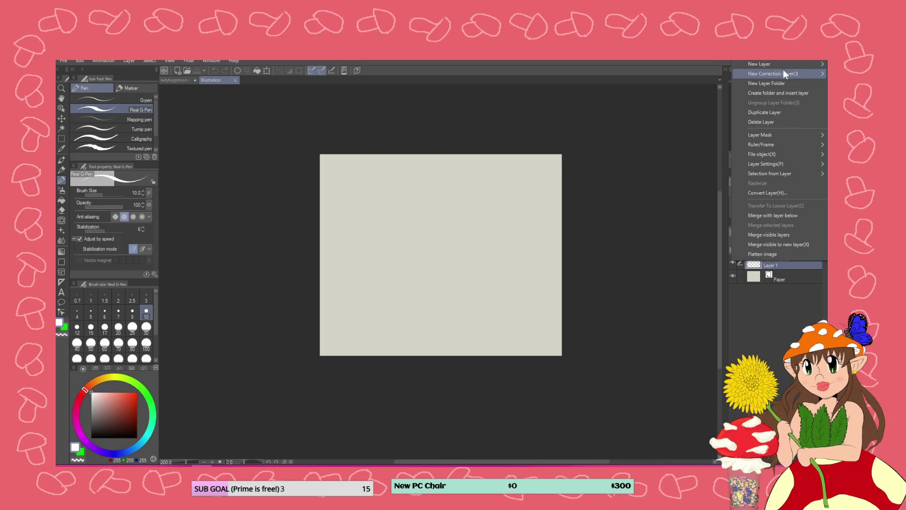
pyautogui.moveTo(783, 73)
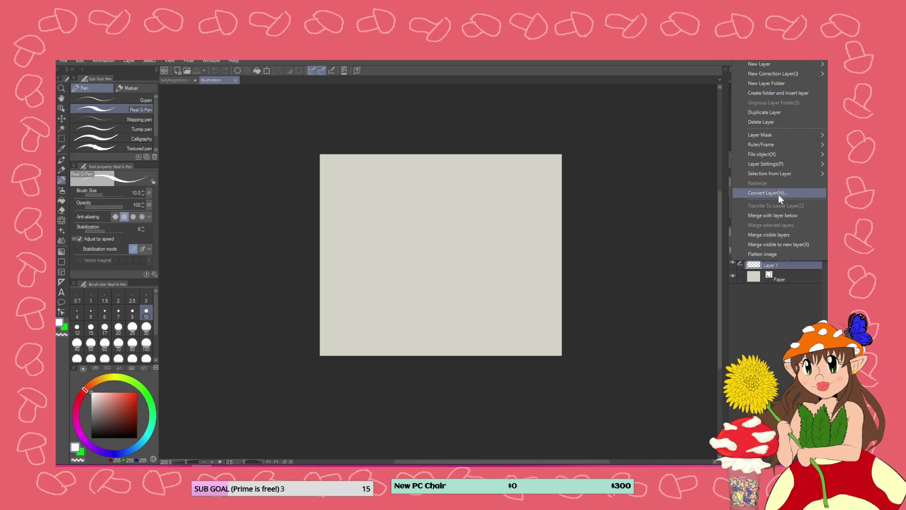
pyautogui.moveTo(788, 145)
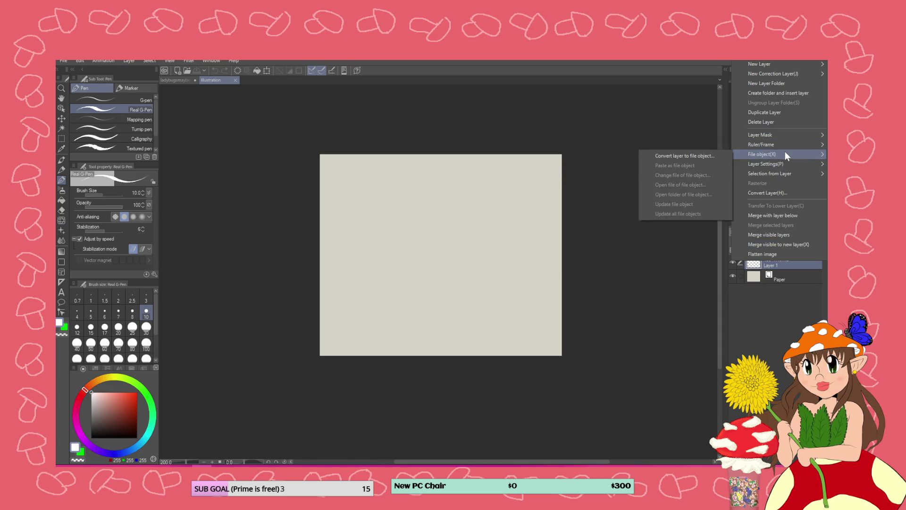
pyautogui.click(613, 106)
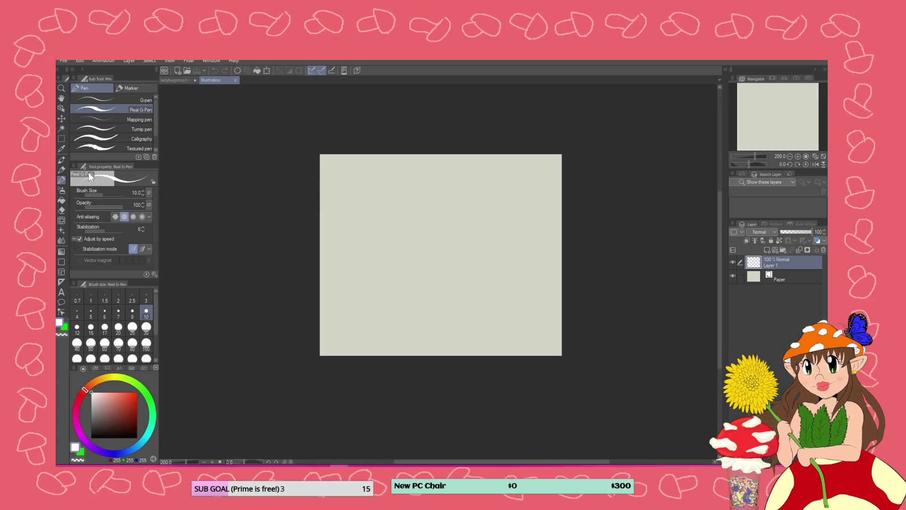
# - Set up the Mechanical pencil at size 3 in black, drawing and undoing a test stroke
pyautogui.click(61, 170)
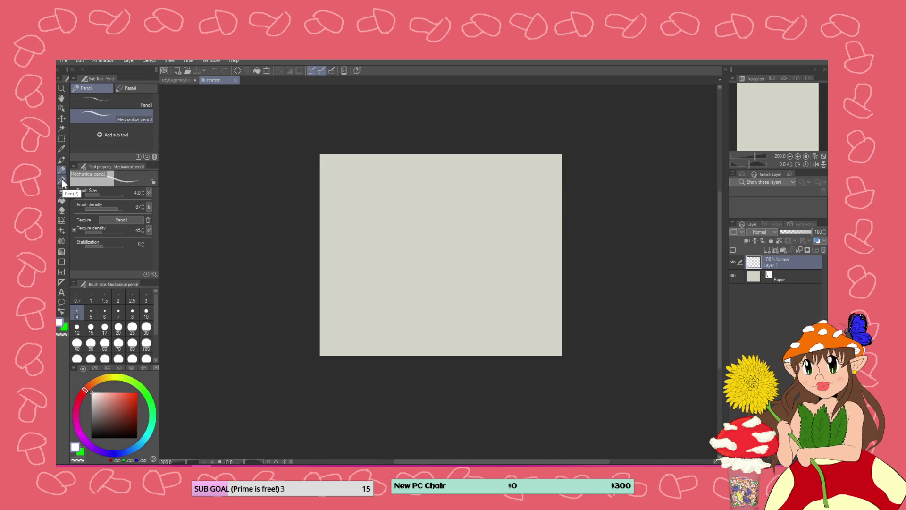
pyautogui.click(61, 179)
pyautogui.click(61, 171)
pyautogui.click(146, 297)
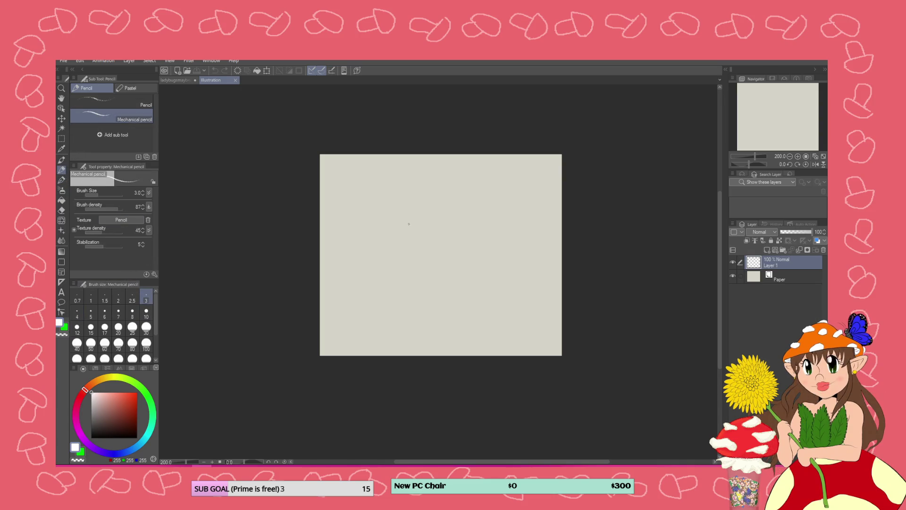
pyautogui.moveTo(390, 238); pyautogui.dragTo(407, 254)
pyautogui.moveTo(110, 408); pyautogui.dragTo(172, 464)
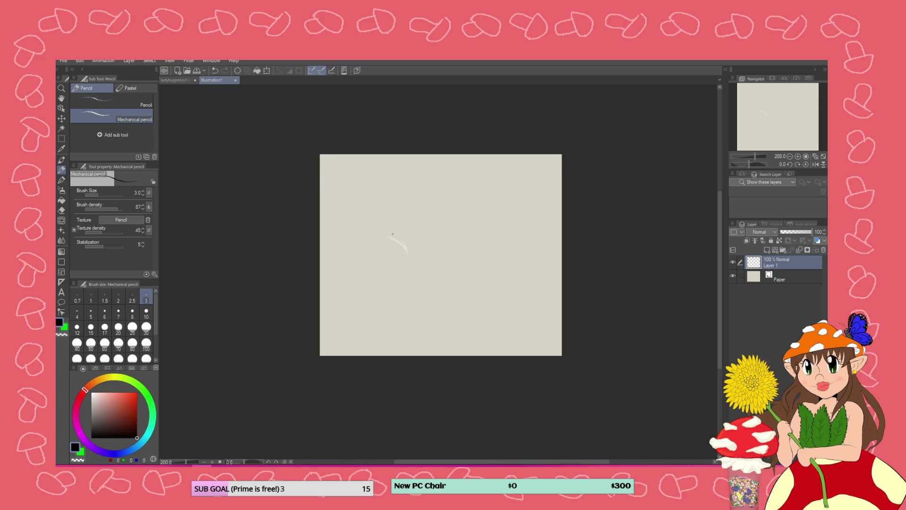
pyautogui.moveTo(409, 255)
pyautogui.mouseDown()
pyautogui.moveTo(398, 239)
pyautogui.moveTo(371, 238)
pyautogui.mouseUp()
pyautogui.hotkey('ctrl', 'z')
# - Sketch the large wing's outline: long left edge, top, right tip, right edge and bottom
pyautogui.moveTo(403, 267); pyautogui.dragTo(405, 272)
pyautogui.moveTo(404, 276)
pyautogui.mouseDown()
pyautogui.moveTo(436, 215)
pyautogui.moveTo(479, 182)
pyautogui.mouseUp()
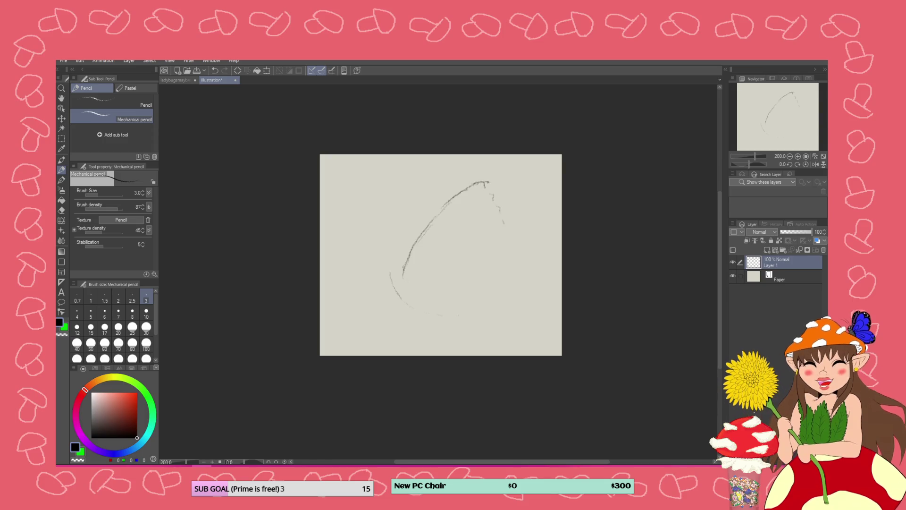
pyautogui.moveTo(472, 184)
pyautogui.mouseDown()
pyautogui.moveTo(497, 177)
pyautogui.moveTo(501, 213)
pyautogui.mouseUp()
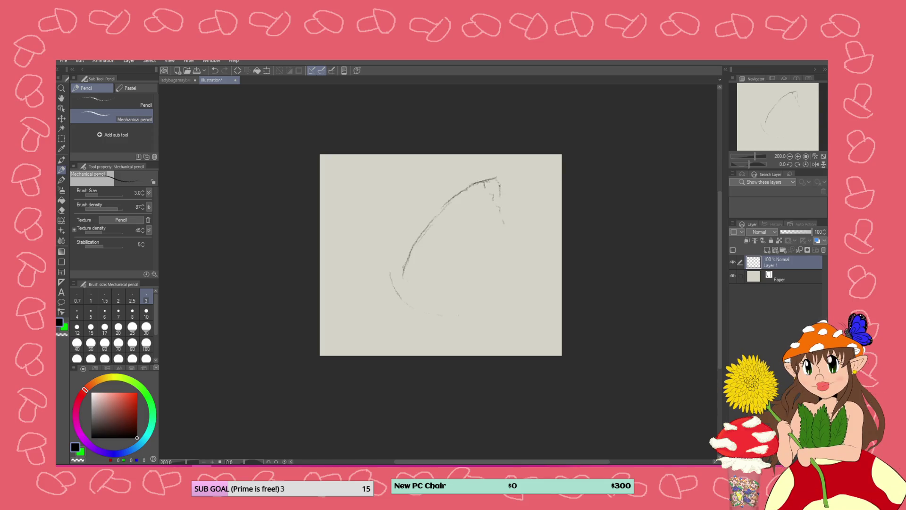
pyautogui.moveTo(497, 179); pyautogui.dragTo(501, 210)
pyautogui.moveTo(499, 214); pyautogui.dragTo(515, 259)
pyautogui.moveTo(510, 298)
pyautogui.mouseDown()
pyautogui.moveTo(442, 299)
pyautogui.moveTo(505, 294)
pyautogui.mouseUp()
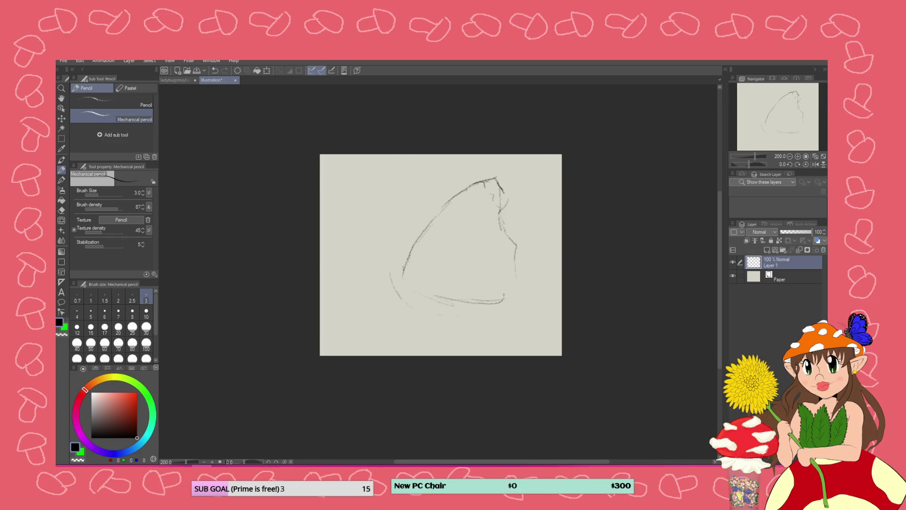
pyautogui.moveTo(404, 290); pyautogui.dragTo(419, 279)
# - Outline and refine the lower wing's top, right side and rounded bottom
pyautogui.moveTo(476, 263); pyautogui.dragTo(509, 274)
pyautogui.moveTo(427, 273); pyautogui.dragTo(505, 272)
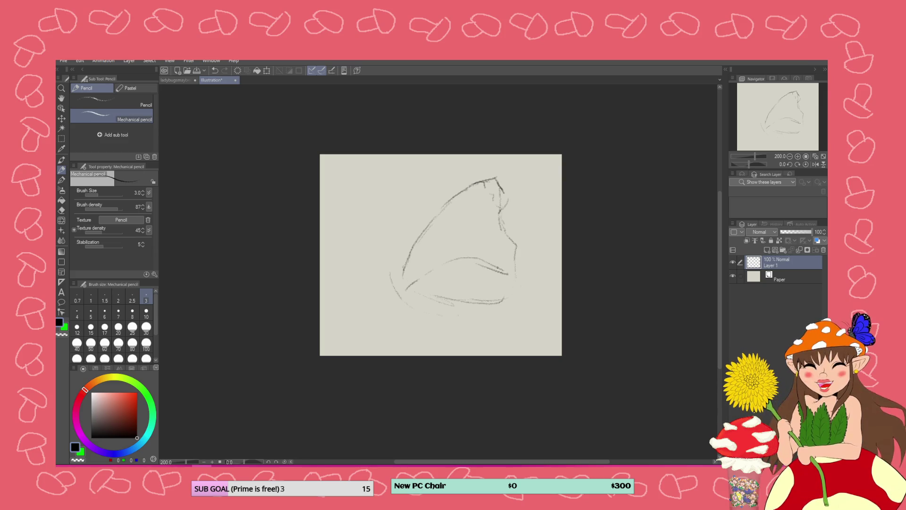
pyautogui.moveTo(508, 258)
pyautogui.mouseDown()
pyautogui.moveTo(528, 298)
pyautogui.moveTo(462, 317)
pyautogui.mouseUp()
pyautogui.moveTo(501, 254); pyautogui.dragTo(527, 270)
pyautogui.moveTo(489, 248)
pyautogui.mouseDown()
pyautogui.moveTo(462, 250)
pyautogui.moveTo(418, 283)
pyautogui.moveTo(440, 324)
pyautogui.moveTo(518, 312)
pyautogui.mouseUp()
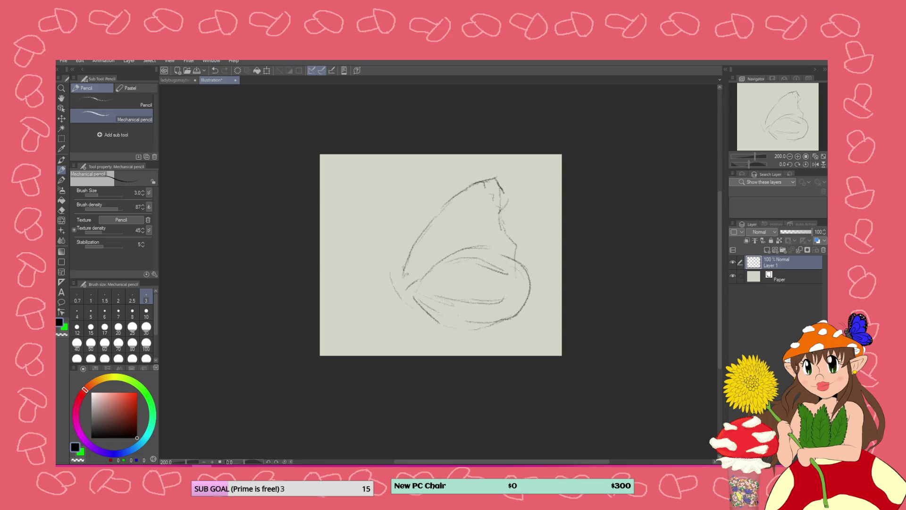
# - Draw the second wing's edges and darken the wings' lower left tip
pyautogui.moveTo(422, 276); pyautogui.dragTo(403, 299)
pyautogui.moveTo(413, 207)
pyautogui.mouseDown()
pyautogui.moveTo(429, 172)
pyautogui.moveTo(438, 188)
pyautogui.mouseUp()
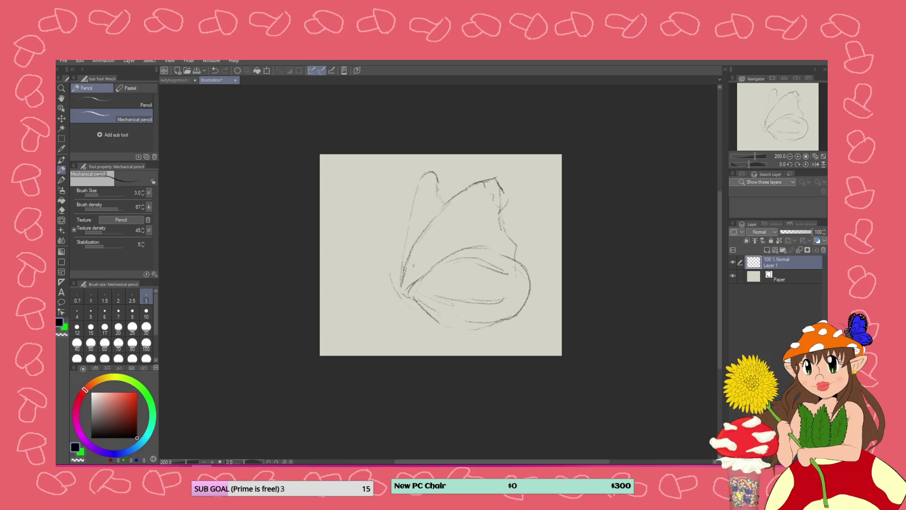
pyautogui.moveTo(399, 268)
pyautogui.mouseDown()
pyautogui.moveTo(384, 283)
pyautogui.moveTo(405, 306)
pyautogui.moveTo(435, 320)
pyautogui.moveTo(445, 301)
pyautogui.mouseUp()
pyautogui.moveTo(445, 318)
pyautogui.mouseDown()
pyautogui.moveTo(447, 330)
pyautogui.moveTo(421, 309)
pyautogui.mouseUp()
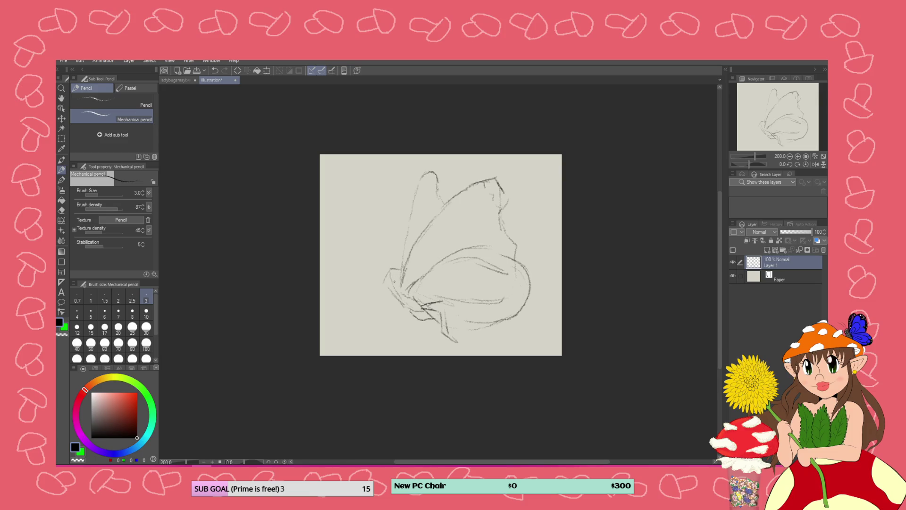
pyautogui.moveTo(401, 302)
pyautogui.mouseDown()
pyautogui.moveTo(388, 292)
pyautogui.moveTo(385, 326)
pyautogui.moveTo(367, 344)
pyautogui.mouseUp()
# - Sketch the small body, head, legs and two antennae at the wings' left edge
pyautogui.moveTo(399, 264); pyautogui.dragTo(391, 283)
pyautogui.moveTo(386, 255)
pyautogui.mouseDown()
pyautogui.moveTo(383, 280)
pyautogui.moveTo(384, 204)
pyautogui.mouseUp()
pyautogui.moveTo(401, 268)
pyautogui.mouseDown()
pyautogui.moveTo(373, 229)
pyautogui.moveTo(388, 211)
pyautogui.mouseUp()
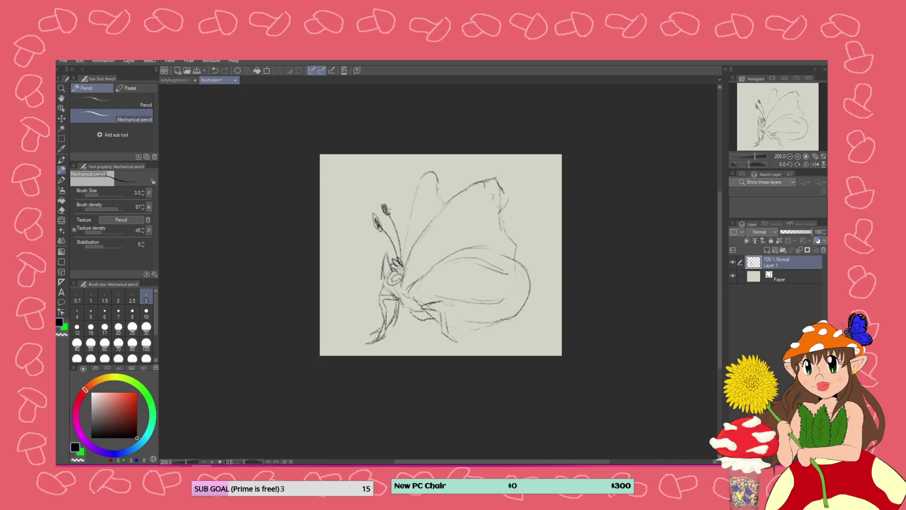
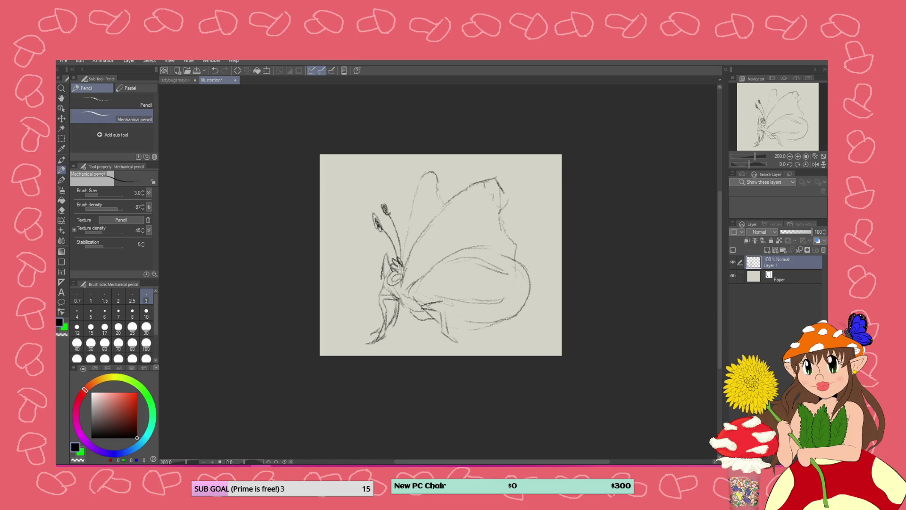
# - Capture the canvas area with a Snipping Tool screenshot and move the snapshot aside
pyautogui.press('super+shift+s')
pyautogui.moveTo(304, 145); pyautogui.dragTo(582, 365)
pyautogui.moveTo(549, 83)
pyautogui.mouseDown()
pyautogui.moveTo(703, 107)
pyautogui.moveTo(905, 123)
pyautogui.mouseUp()
# - Sketch short strokes around the head and jagged strokes on the upper wing, then undo the last one
pyautogui.moveTo(407, 268); pyautogui.dragTo(402, 281)
pyautogui.moveTo(416, 245)
pyautogui.mouseDown()
pyautogui.moveTo(436, 223)
pyautogui.moveTo(423, 238)
pyautogui.mouseUp()
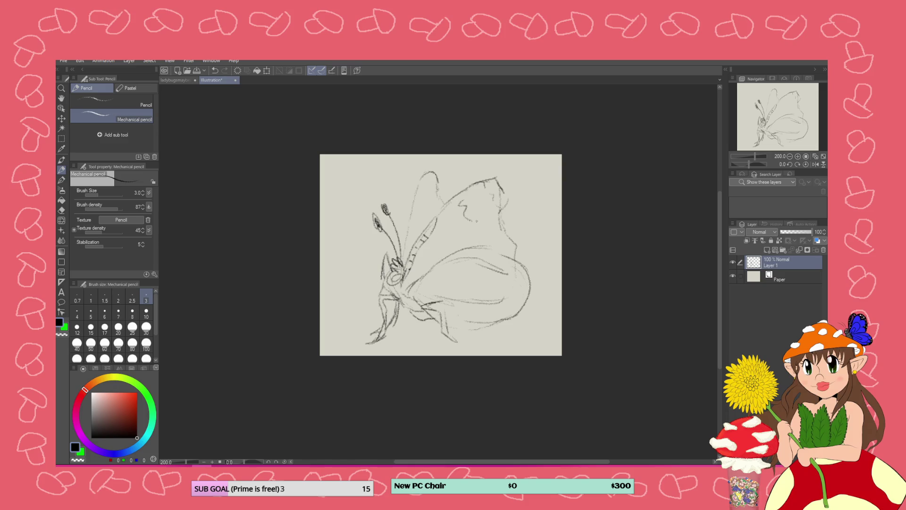
pyautogui.moveTo(471, 211); pyautogui.dragTo(480, 220)
pyautogui.hotkey('ctrl', 'z')
# - Draw ragged edges down the upper wing's right side, along the lower wing's bottom, and near the upper-left edge
pyautogui.moveTo(496, 178)
pyautogui.mouseDown()
pyautogui.moveTo(510, 193)
pyautogui.moveTo(503, 224)
pyautogui.moveTo(519, 256)
pyautogui.mouseUp()
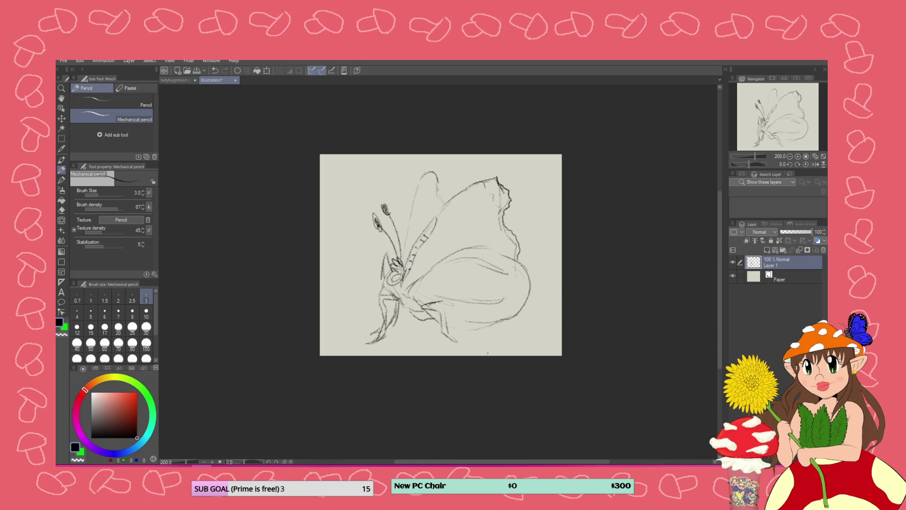
pyautogui.moveTo(494, 326)
pyautogui.mouseDown()
pyautogui.moveTo(481, 329)
pyautogui.moveTo(514, 318)
pyautogui.mouseUp()
pyautogui.moveTo(437, 259)
pyautogui.mouseDown()
pyautogui.moveTo(474, 247)
pyautogui.moveTo(536, 280)
pyautogui.moveTo(525, 321)
pyautogui.moveTo(460, 334)
pyautogui.mouseUp()
pyautogui.moveTo(444, 258); pyautogui.dragTo(417, 282)
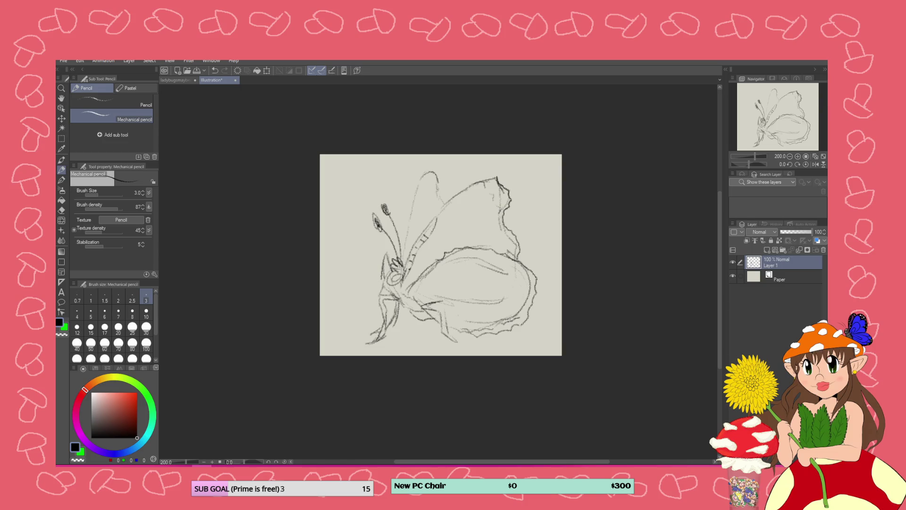
pyautogui.moveTo(517, 249)
pyautogui.mouseDown()
pyautogui.moveTo(519, 261)
pyautogui.moveTo(471, 247)
pyautogui.moveTo(421, 278)
pyautogui.mouseUp()
# - Erase stray lines inside the lower wing with the Hard eraser at size 30
pyautogui.click(61, 209)
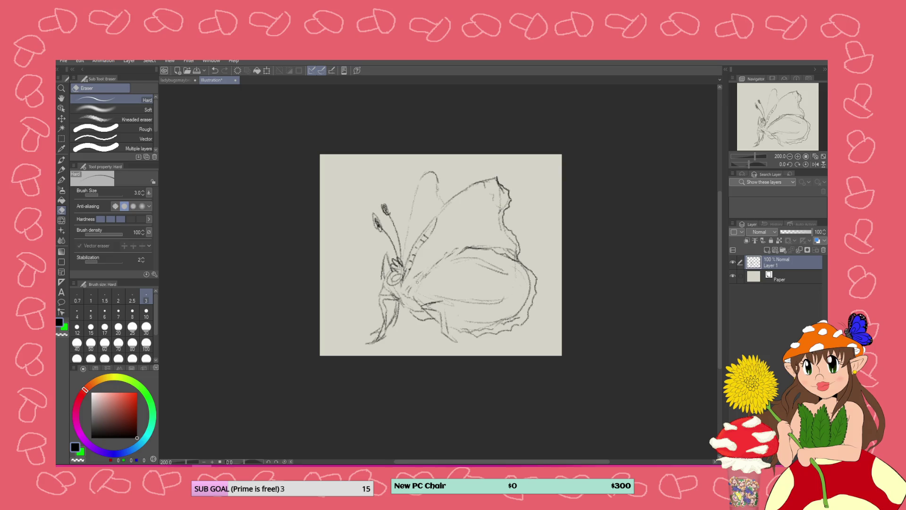
pyautogui.click(147, 327)
pyautogui.moveTo(468, 272)
pyautogui.mouseDown()
pyautogui.moveTo(460, 293)
pyautogui.moveTo(501, 280)
pyautogui.moveTo(427, 277)
pyautogui.mouseUp()
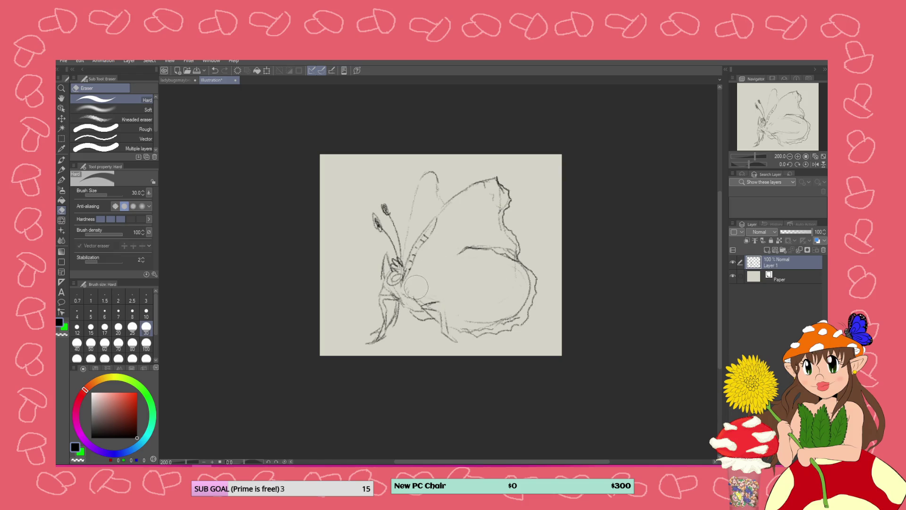
# - Add two short Mechanical pencil strokes near the upper wing's top edge
pyautogui.click(61, 169)
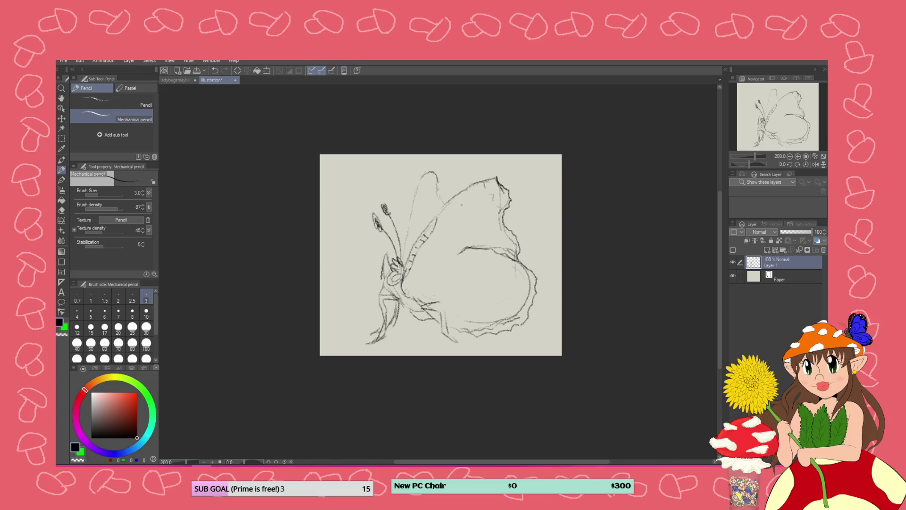
pyautogui.moveTo(457, 198)
pyautogui.mouseDown()
pyautogui.moveTo(469, 205)
pyautogui.moveTo(454, 205)
pyautogui.mouseUp()
pyautogui.moveTo(445, 210)
pyautogui.mouseDown()
pyautogui.moveTo(467, 197)
pyautogui.moveTo(477, 210)
pyautogui.moveTo(462, 212)
pyautogui.moveTo(468, 196)
pyautogui.moveTo(452, 210)
pyautogui.mouseUp()
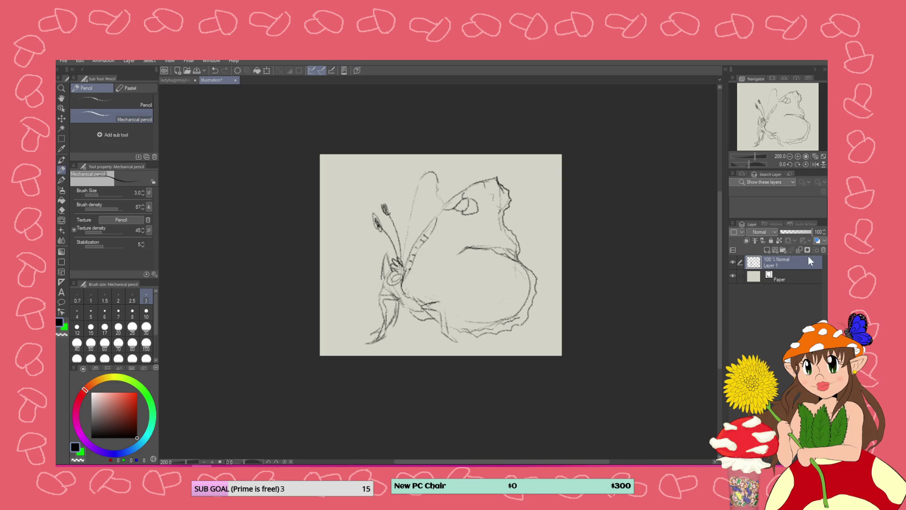
pyautogui.click(61, 210)
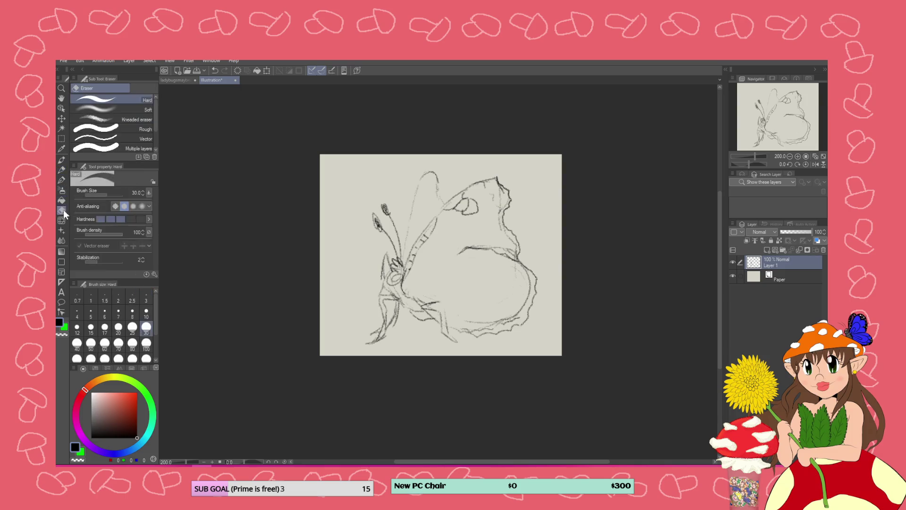
# - Erase the dark upper-wing mark, pencil in spot shapes, and erase the line across the wing
pyautogui.moveTo(458, 217)
pyautogui.mouseDown()
pyautogui.moveTo(469, 208)
pyautogui.moveTo(453, 203)
pyautogui.moveTo(456, 217)
pyautogui.mouseUp()
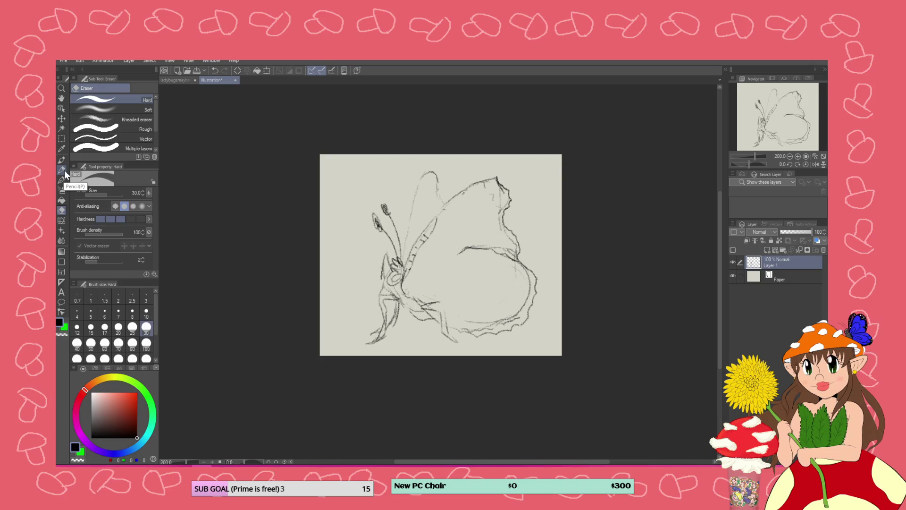
pyautogui.click(64, 169)
pyautogui.moveTo(457, 193)
pyautogui.mouseDown()
pyautogui.moveTo(475, 183)
pyautogui.moveTo(420, 234)
pyautogui.moveTo(403, 271)
pyautogui.mouseUp()
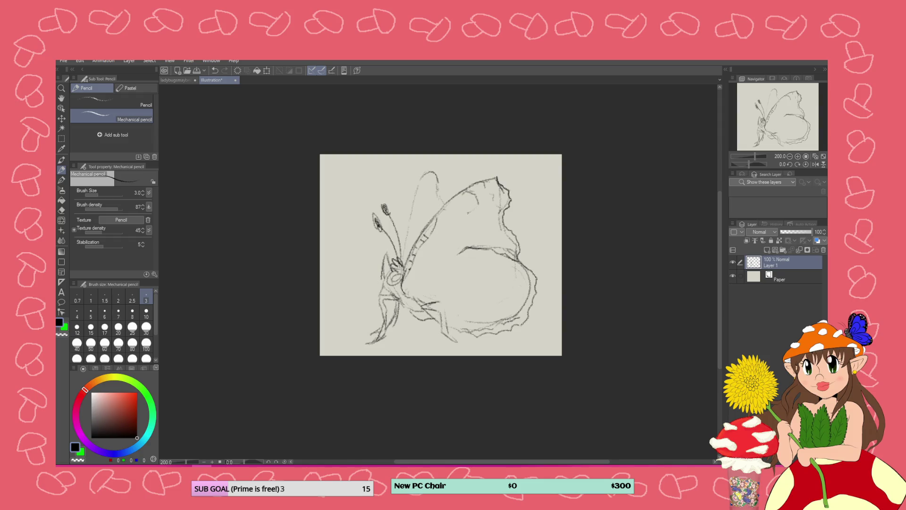
pyautogui.moveTo(479, 201)
pyautogui.mouseDown()
pyautogui.moveTo(474, 215)
pyautogui.moveTo(450, 204)
pyautogui.mouseUp()
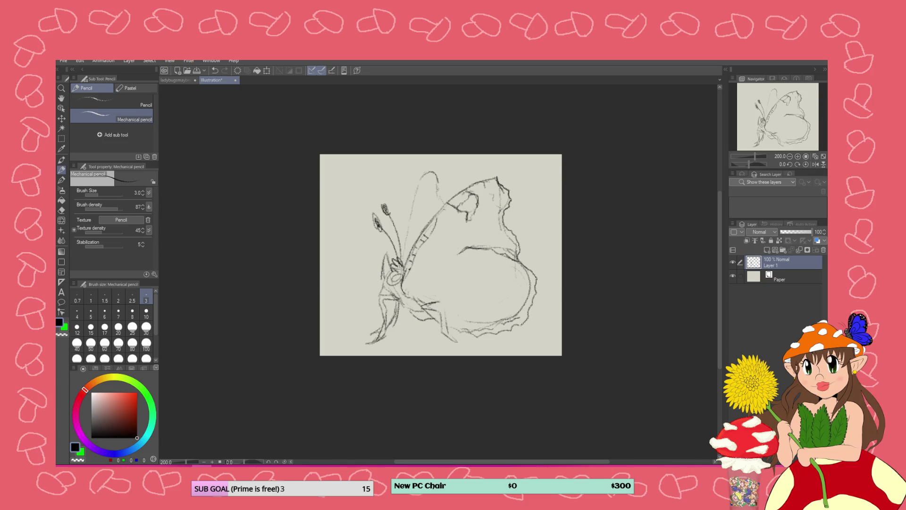
pyautogui.moveTo(474, 211)
pyautogui.mouseDown()
pyautogui.moveTo(472, 221)
pyautogui.moveTo(477, 211)
pyautogui.moveTo(458, 206)
pyautogui.mouseUp()
pyautogui.click(61, 210)
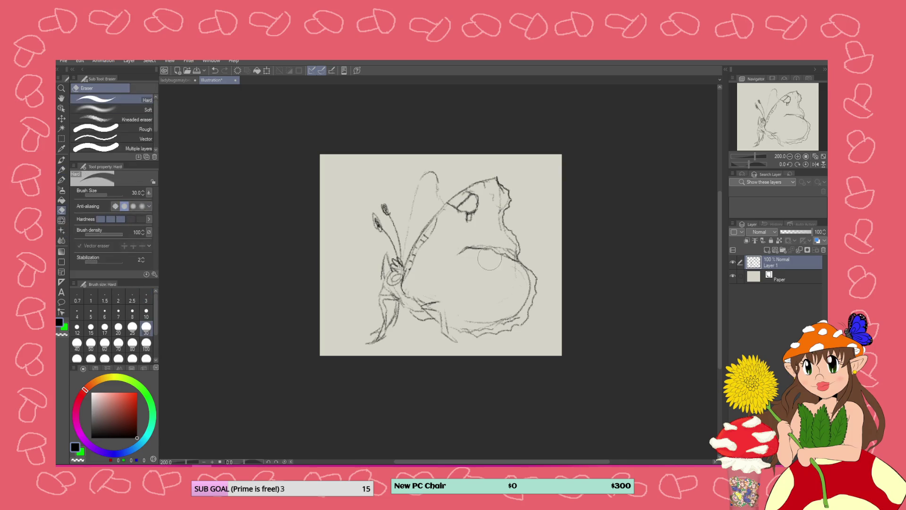
pyautogui.moveTo(467, 253)
pyautogui.mouseDown()
pyautogui.moveTo(524, 269)
pyautogui.moveTo(493, 260)
pyautogui.moveTo(513, 243)
pyautogui.mouseUp()
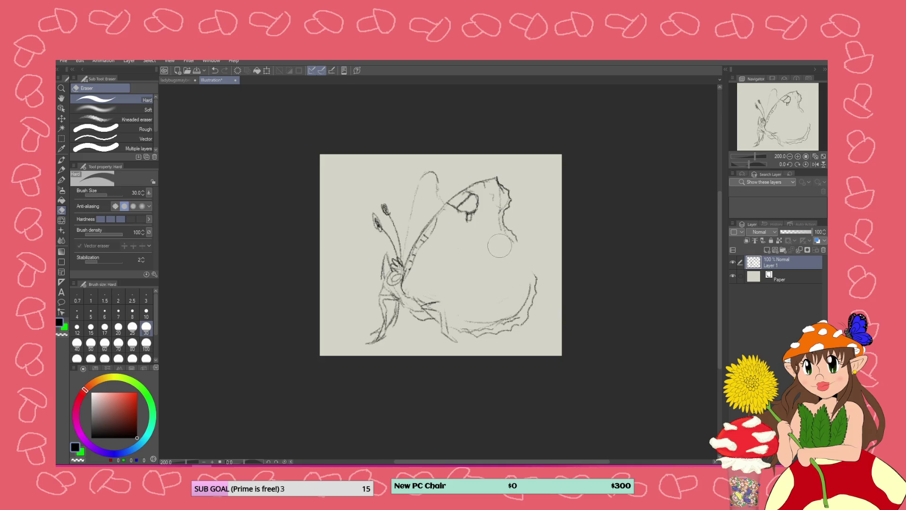
# - Redraw the lower wing's ragged right outline and add small spots on the upper wing
pyautogui.click(62, 180)
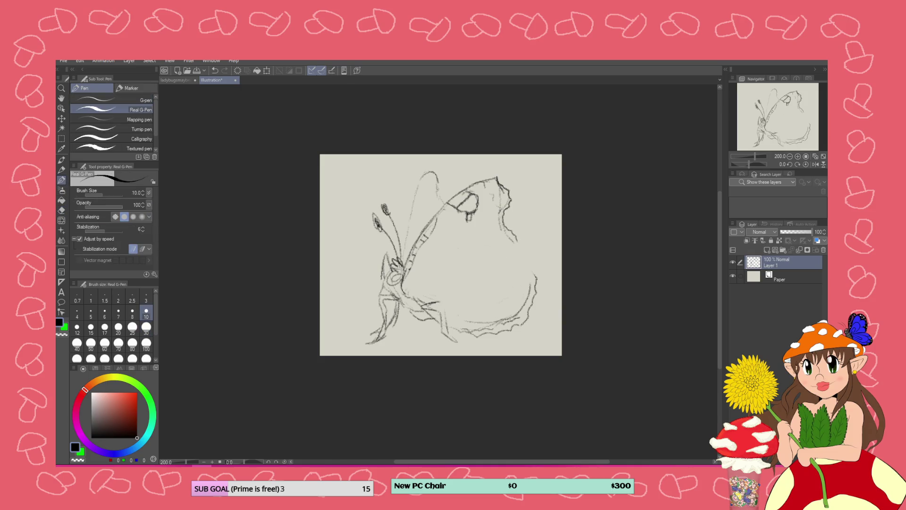
pyautogui.click(61, 179)
pyautogui.moveTo(518, 241)
pyautogui.mouseDown()
pyautogui.moveTo(534, 276)
pyautogui.moveTo(497, 253)
pyautogui.mouseUp()
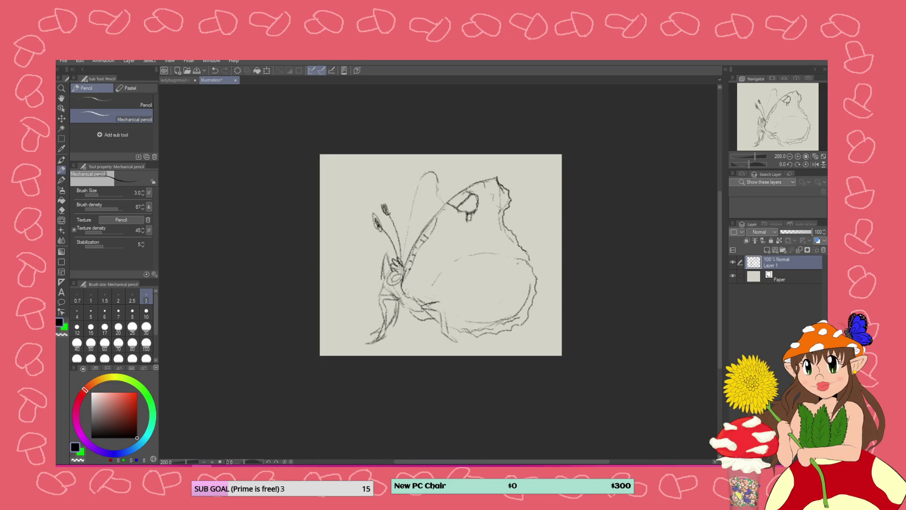
pyautogui.moveTo(523, 252)
pyautogui.mouseDown()
pyautogui.moveTo(527, 263)
pyautogui.moveTo(519, 255)
pyautogui.moveTo(452, 264)
pyautogui.mouseUp()
pyautogui.moveTo(489, 216); pyautogui.dragTo(497, 230)
pyautogui.moveTo(490, 208)
pyautogui.mouseDown()
pyautogui.moveTo(496, 213)
pyautogui.moveTo(491, 188)
pyautogui.moveTo(482, 197)
pyautogui.mouseUp()
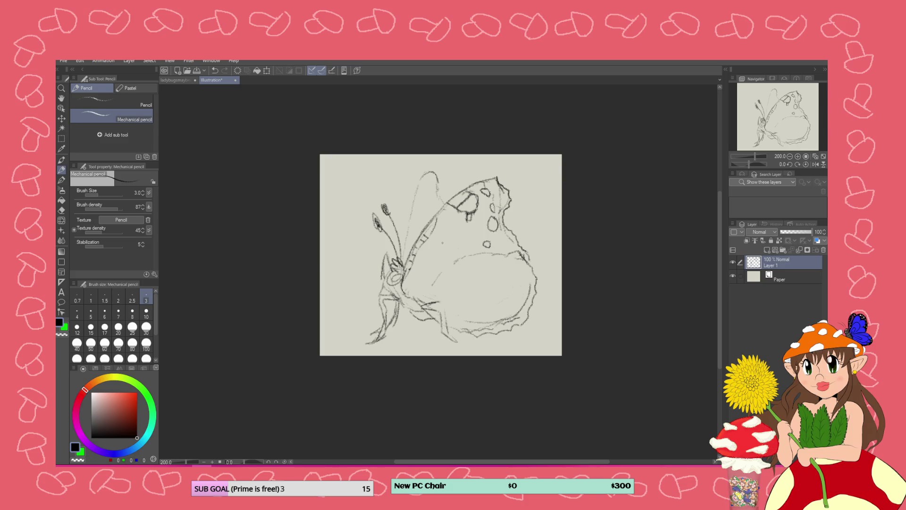
# - Erase faint wing-edge lines, then darken the marking band near the body with short pencil strokes
pyautogui.click(61, 210)
pyautogui.moveTo(437, 231)
pyautogui.mouseDown()
pyautogui.moveTo(428, 246)
pyautogui.moveTo(428, 236)
pyautogui.mouseUp()
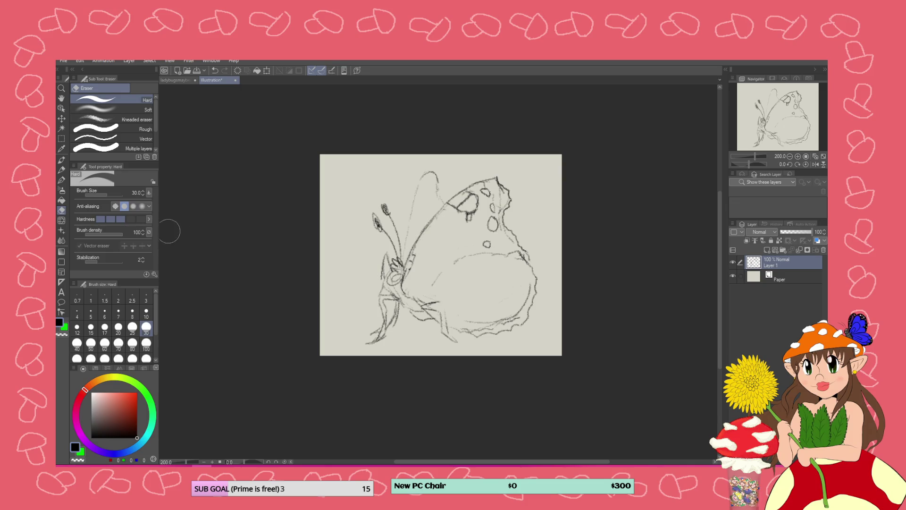
pyautogui.click(63, 180)
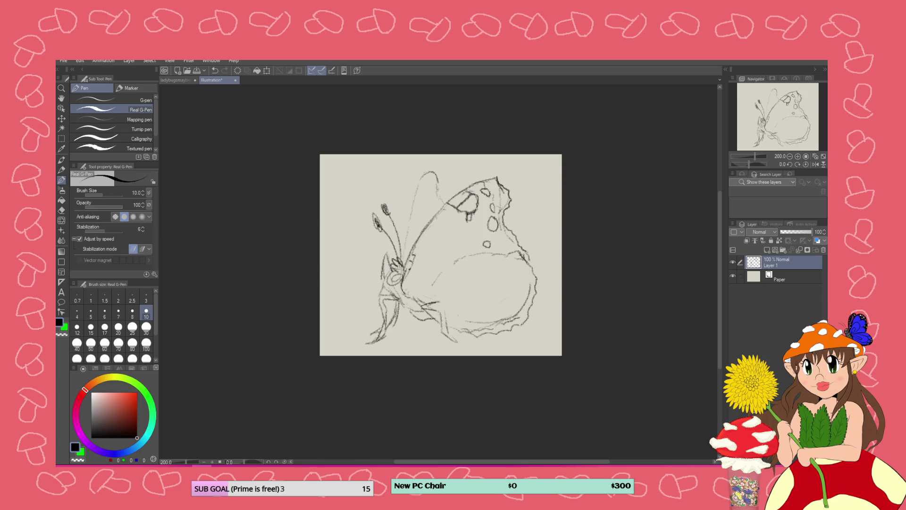
pyautogui.click(62, 169)
pyautogui.moveTo(420, 238); pyautogui.dragTo(416, 252)
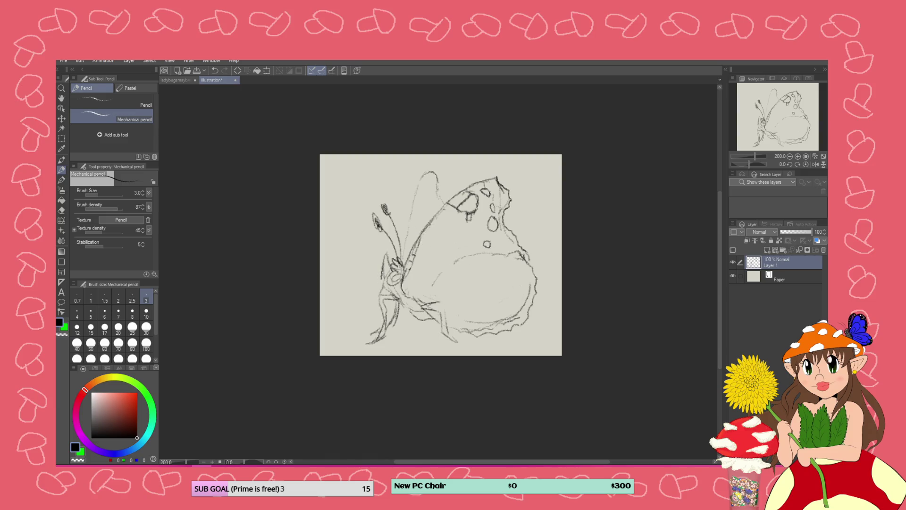
pyautogui.moveTo(430, 224)
pyautogui.mouseDown()
pyautogui.moveTo(470, 244)
pyautogui.moveTo(445, 247)
pyautogui.mouseUp()
pyautogui.moveTo(456, 244)
pyautogui.mouseDown()
pyautogui.moveTo(468, 256)
pyautogui.moveTo(447, 247)
pyautogui.mouseUp()
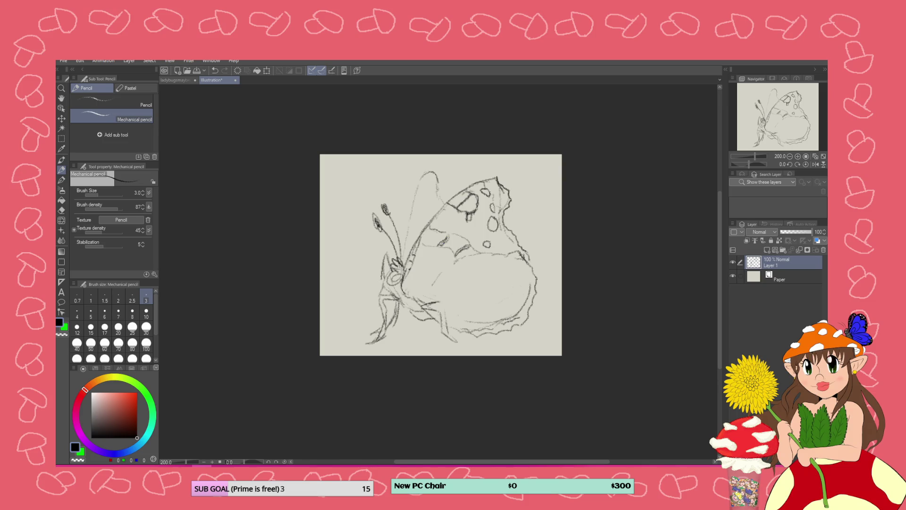
pyautogui.moveTo(421, 243); pyautogui.dragTo(439, 250)
pyautogui.moveTo(457, 238)
pyautogui.mouseDown()
pyautogui.moveTo(468, 232)
pyautogui.moveTo(472, 255)
pyautogui.moveTo(444, 273)
pyautogui.mouseUp()
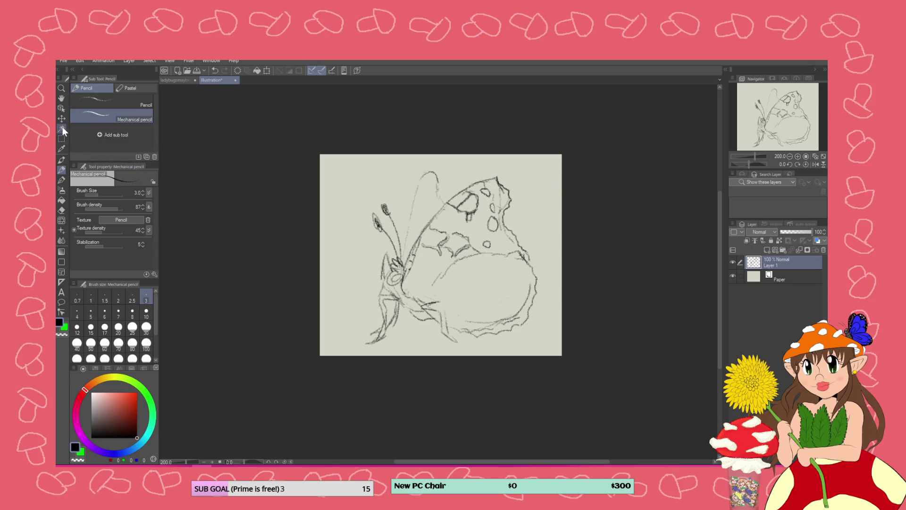
pyautogui.click(62, 139)
# - Lasso the band of wing markings near the body and begin shrinking it with Scale/Rotate
pyautogui.click(94, 116)
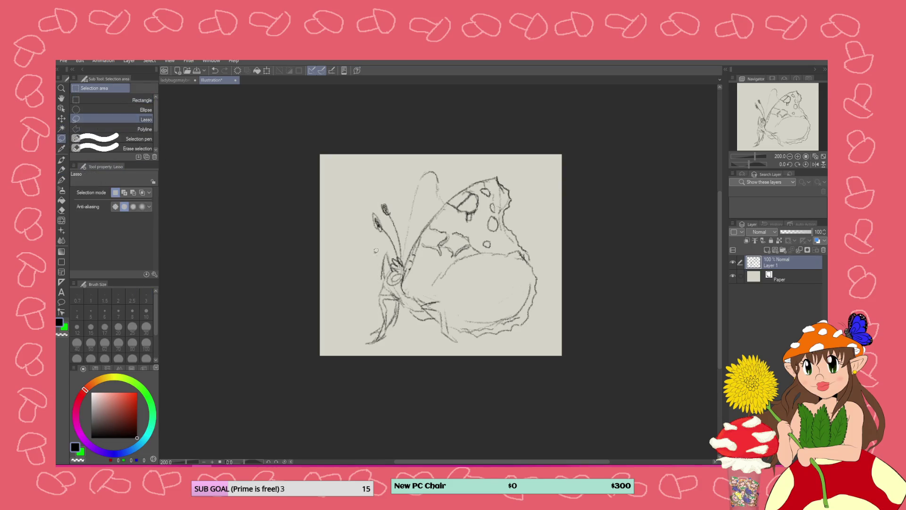
pyautogui.moveTo(428, 223)
pyautogui.mouseDown()
pyautogui.moveTo(422, 246)
pyautogui.moveTo(481, 254)
pyautogui.moveTo(445, 221)
pyautogui.moveTo(432, 221)
pyautogui.moveTo(426, 257)
pyautogui.mouseUp()
pyautogui.click(62, 119)
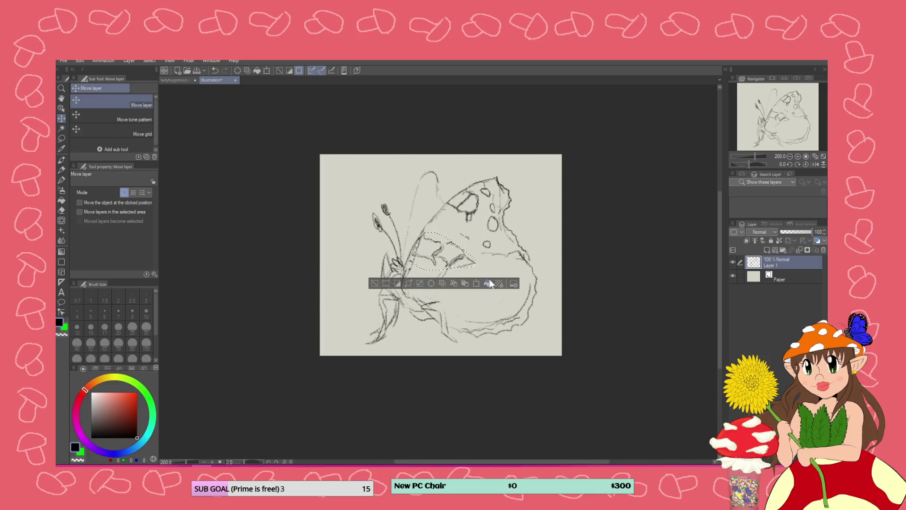
pyautogui.click(374, 284)
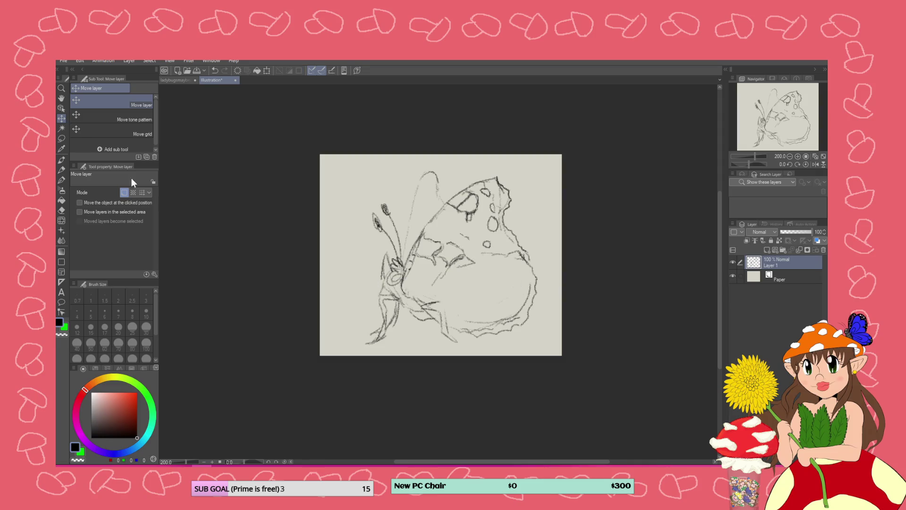
pyautogui.click(62, 171)
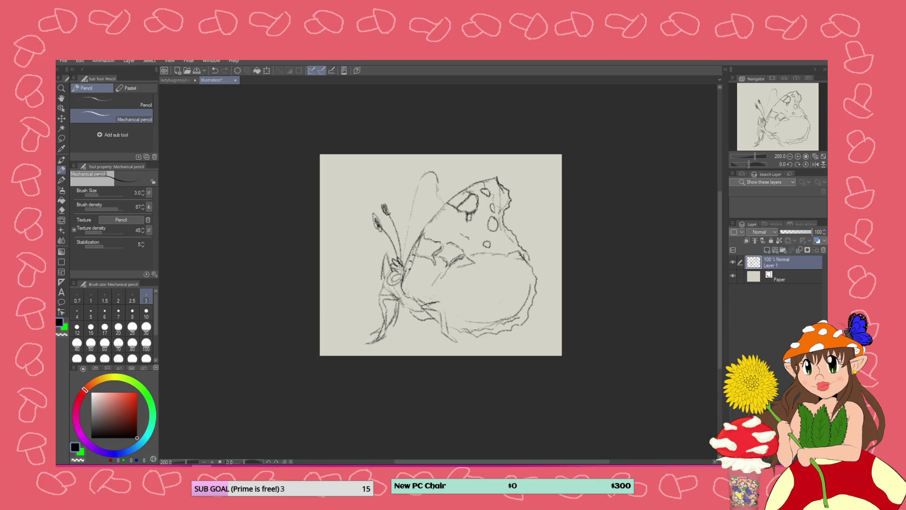
pyautogui.hotkey('ctrl', 'z')
pyautogui.hotkey('ctrl', 'z')
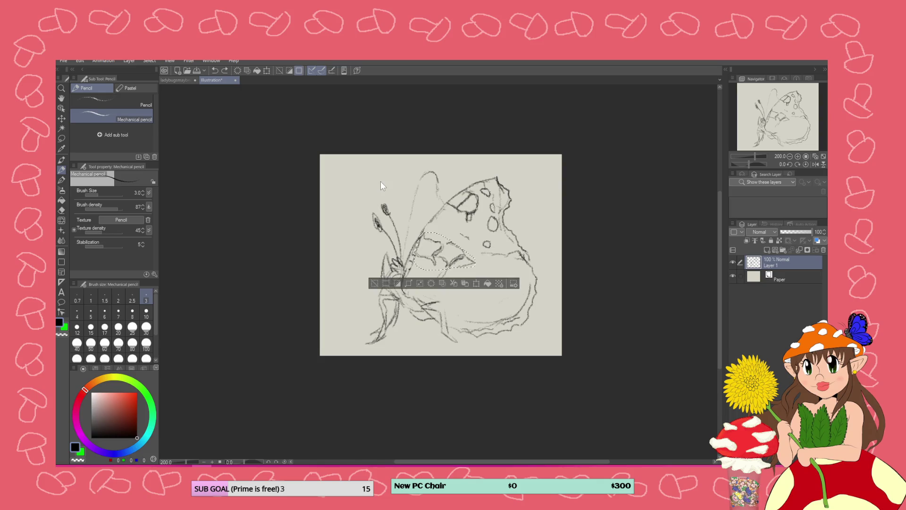
pyautogui.click(476, 284)
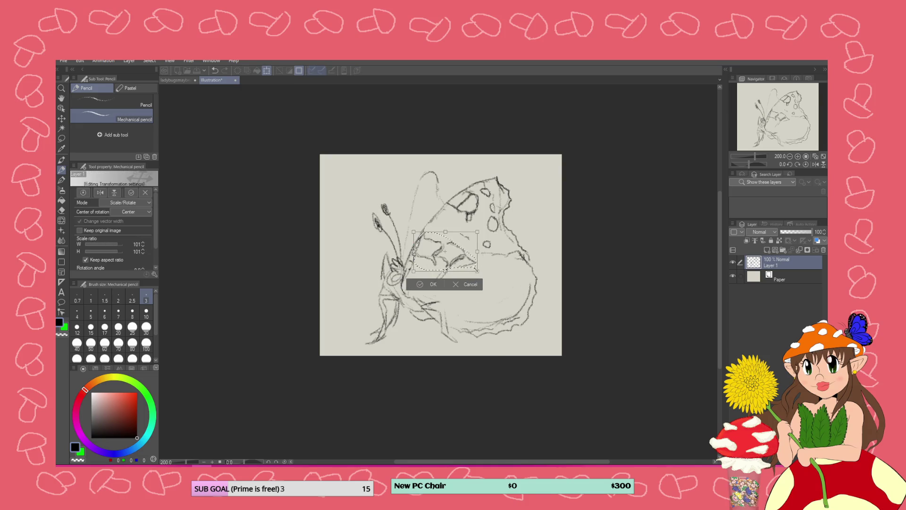
pyautogui.moveTo(477, 271); pyautogui.dragTo(469, 265)
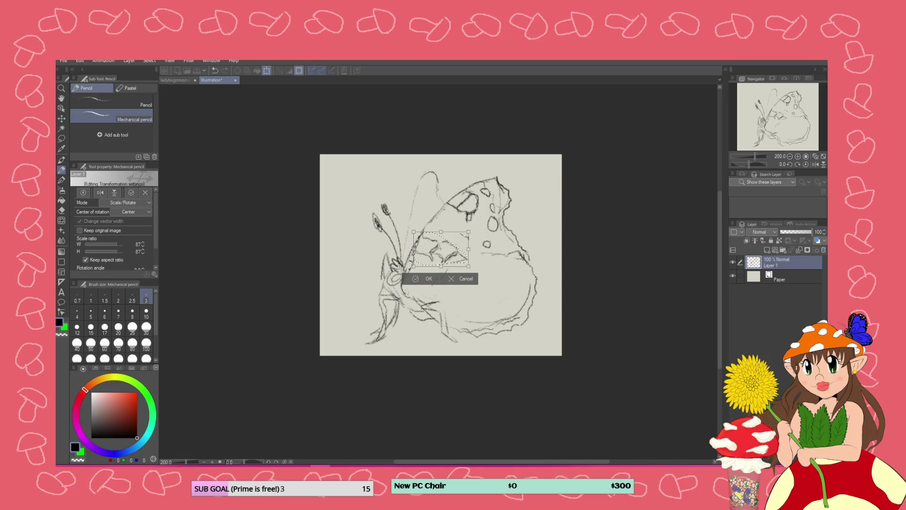
# - Confirm the wing-marking band at 87% scale
pyautogui.click(429, 279)
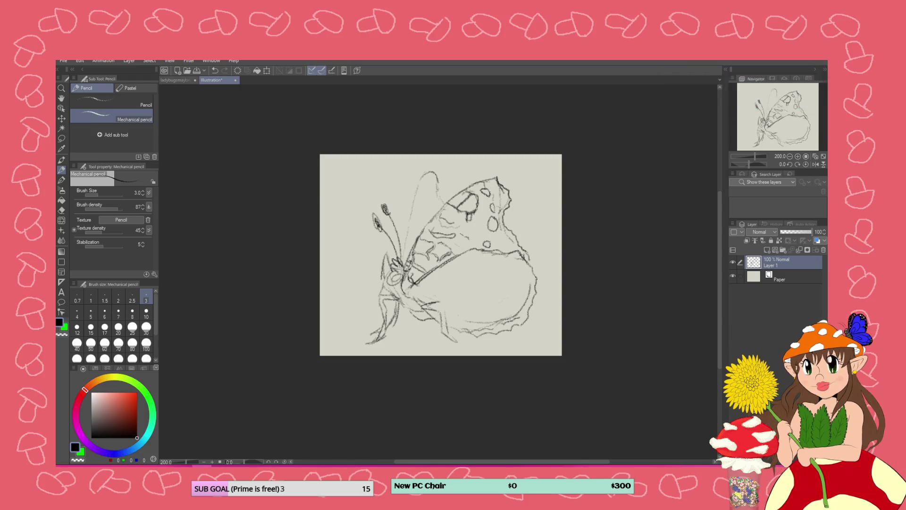
# - Check the butterfly reference photo, then try a curled leg left of the body and undo it
pyautogui.press('super+shift+s')
pyautogui.press('Escape')
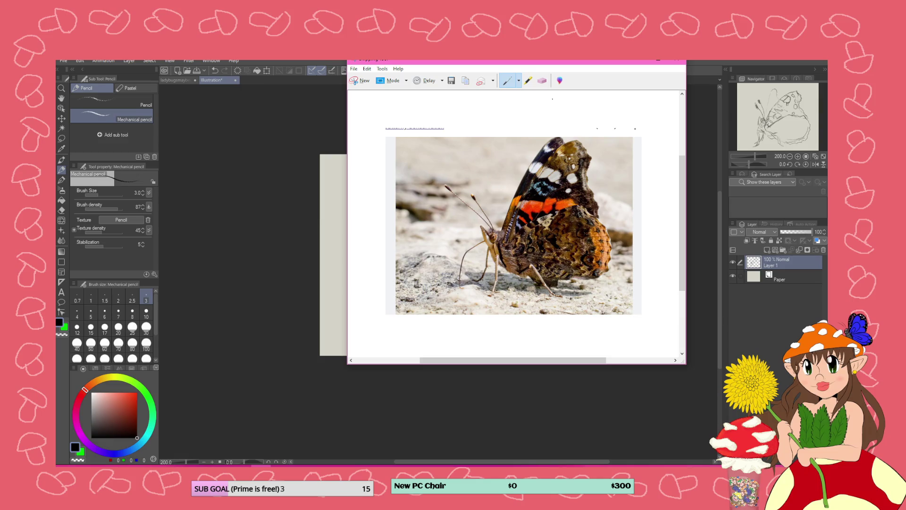
pyautogui.click(558, 57)
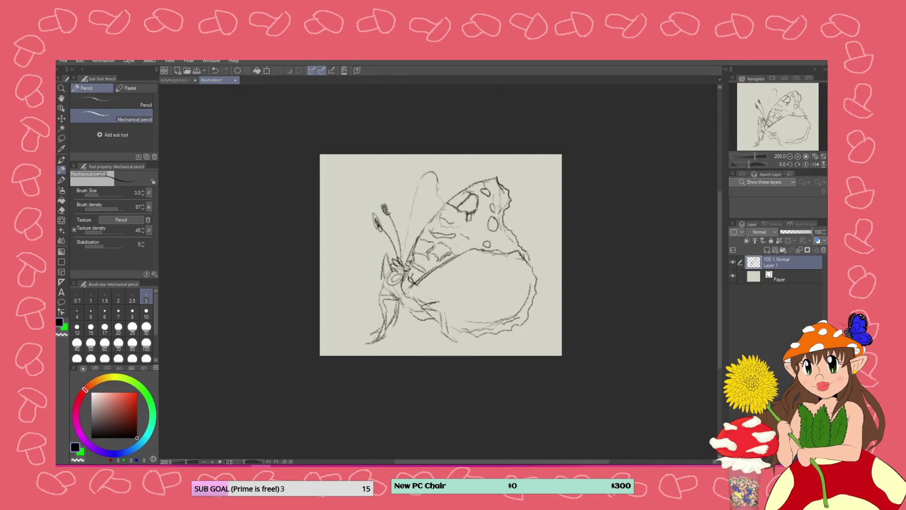
pyautogui.hotkey('alt', 'Tab')
pyautogui.hotkey('alt', 'Tab')
pyautogui.moveTo(382, 280)
pyautogui.mouseDown()
pyautogui.moveTo(365, 265)
pyautogui.moveTo(370, 279)
pyautogui.moveTo(352, 302)
pyautogui.moveTo(361, 297)
pyautogui.mouseUp()
pyautogui.hotkey('ctrl', 'z')
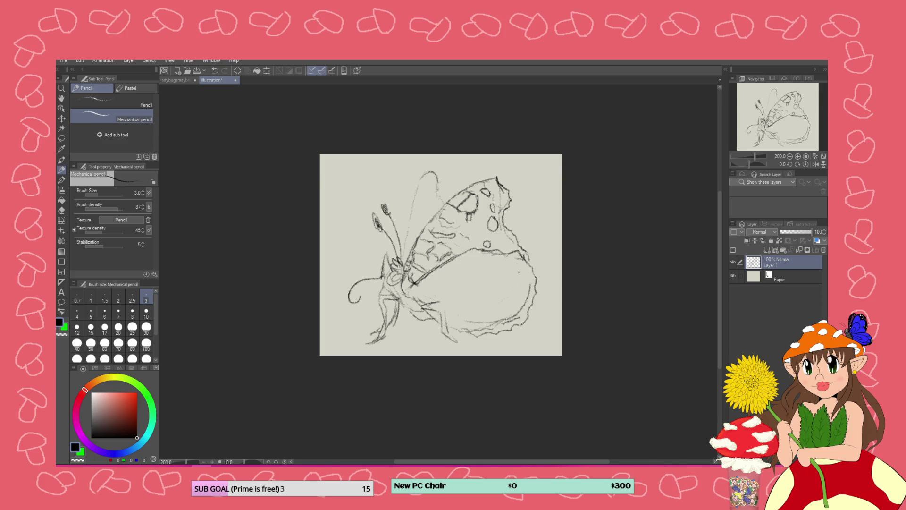
# - Darken the lower wing's scalloped right and bottom edges and sketch lines around the lower body
pyautogui.moveTo(506, 253); pyautogui.dragTo(513, 312)
pyautogui.moveTo(471, 333); pyautogui.dragTo(487, 328)
pyautogui.moveTo(528, 270); pyautogui.dragTo(532, 280)
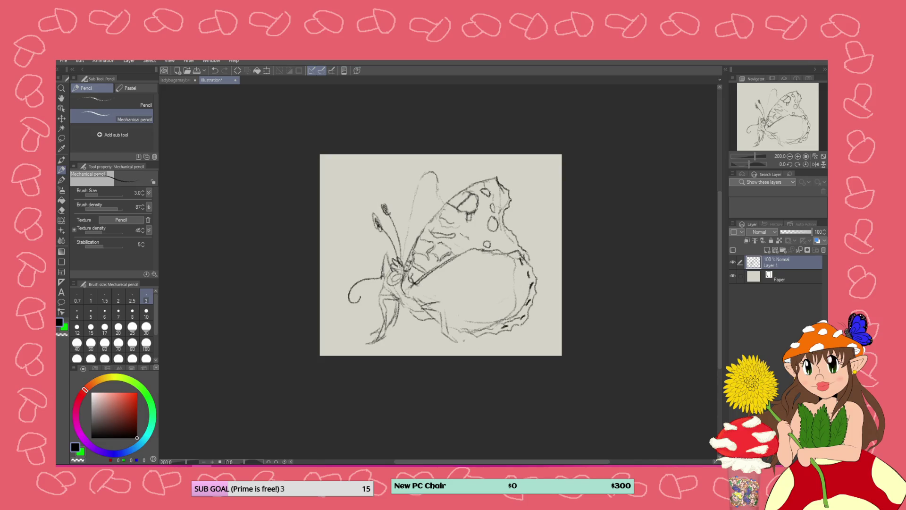
pyautogui.moveTo(412, 286); pyautogui.dragTo(447, 315)
pyautogui.moveTo(425, 307); pyautogui.dragTo(446, 344)
# - Undo the dark leg strokes, erase messy lines at the head and lower legs, and redraw the lower body edge
pyautogui.hotkey('ctrl', 'z')
pyautogui.hotkey('ctrl', 'z')
pyautogui.hotkey('ctrl', 'z')
pyautogui.click(62, 210)
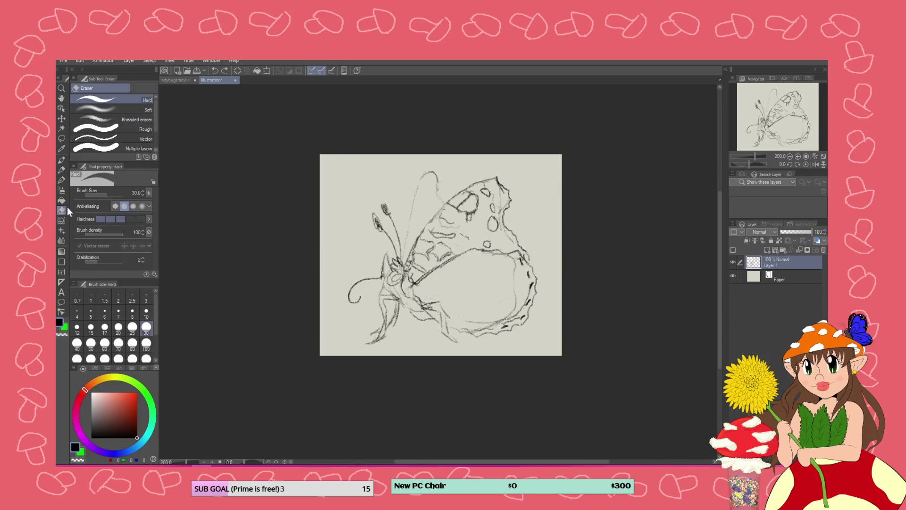
pyautogui.moveTo(396, 278)
pyautogui.mouseDown()
pyautogui.moveTo(395, 268)
pyautogui.moveTo(407, 293)
pyautogui.mouseUp()
pyautogui.moveTo(444, 336)
pyautogui.mouseDown()
pyautogui.moveTo(436, 314)
pyautogui.moveTo(449, 330)
pyautogui.mouseUp()
pyautogui.click(62, 180)
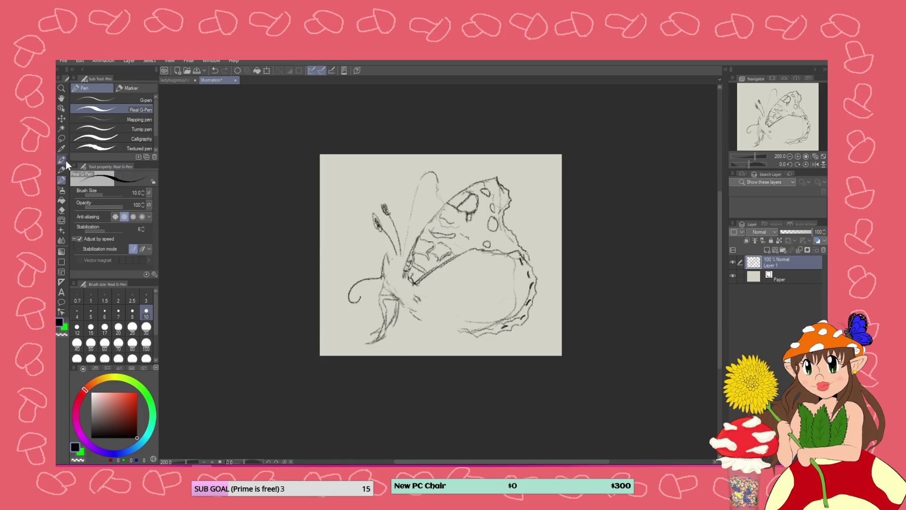
pyautogui.click(62, 169)
pyautogui.moveTo(403, 277)
pyautogui.mouseDown()
pyautogui.moveTo(438, 324)
pyautogui.moveTo(458, 333)
pyautogui.moveTo(443, 332)
pyautogui.mouseUp()
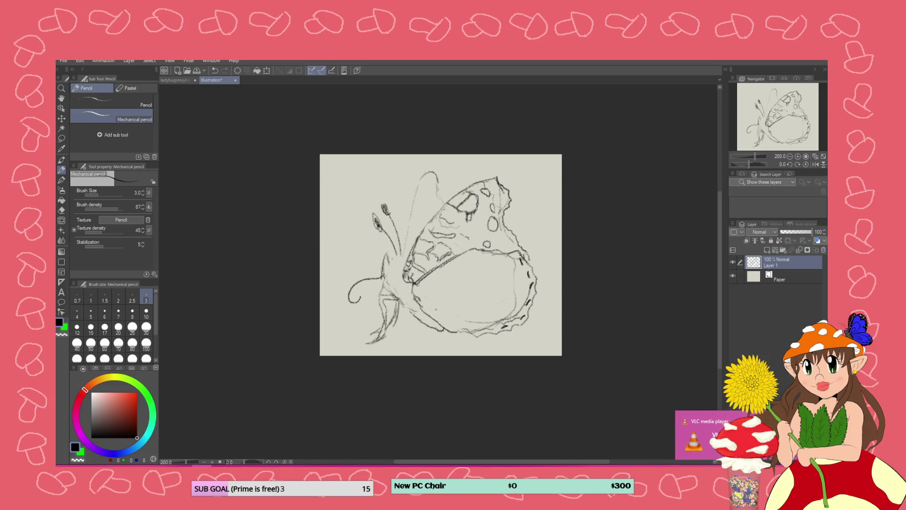
# - Darken the butterfly's body outline and its head and eye with pencil strokes
pyautogui.moveTo(406, 306)
pyautogui.mouseDown()
pyautogui.moveTo(420, 331)
pyautogui.moveTo(441, 332)
pyautogui.mouseUp()
pyautogui.moveTo(384, 275); pyautogui.dragTo(396, 299)
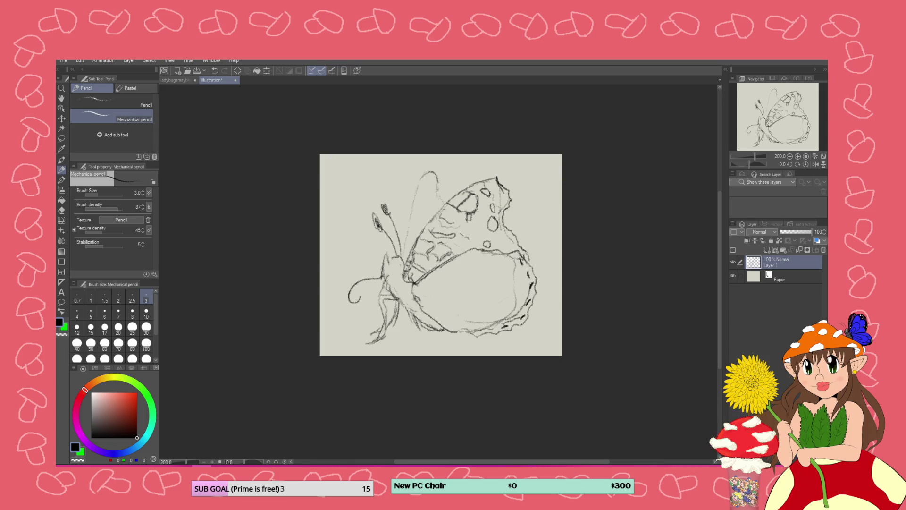
pyautogui.moveTo(394, 260)
pyautogui.mouseDown()
pyautogui.moveTo(386, 276)
pyautogui.moveTo(377, 259)
pyautogui.moveTo(376, 267)
pyautogui.moveTo(404, 267)
pyautogui.moveTo(392, 265)
pyautogui.moveTo(398, 287)
pyautogui.moveTo(447, 336)
pyautogui.moveTo(392, 271)
pyautogui.mouseUp()
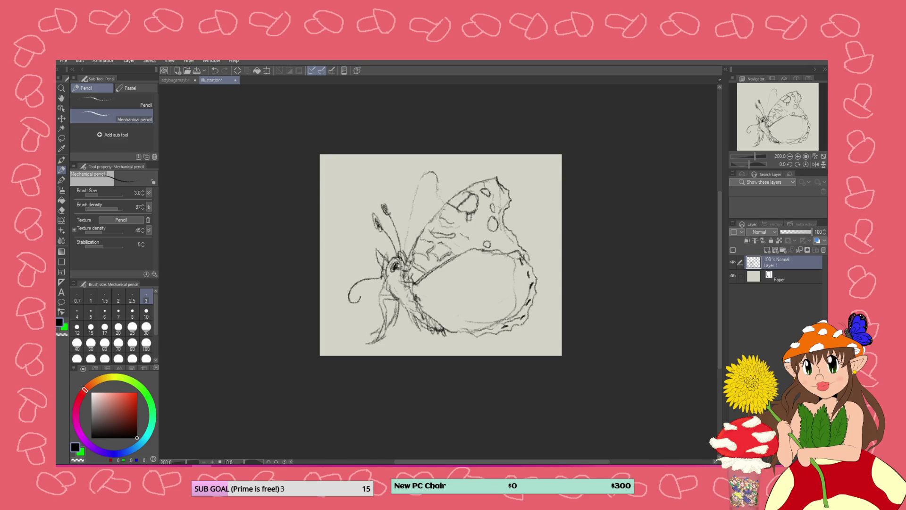
pyautogui.moveTo(400, 267); pyautogui.dragTo(390, 273)
pyautogui.moveTo(400, 261); pyautogui.dragTo(391, 270)
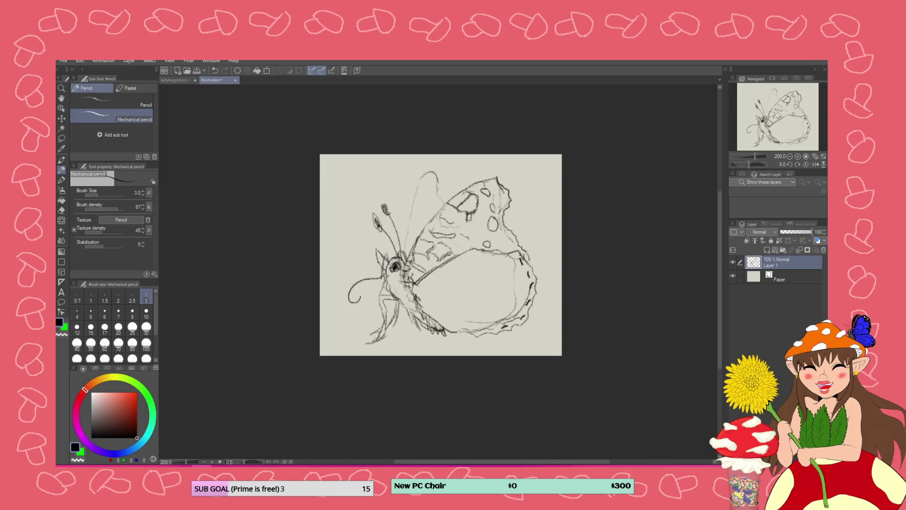
# - Sketch oval spots and short marks on the lower wing, then trace its right edge
pyautogui.moveTo(473, 251)
pyautogui.mouseDown()
pyautogui.moveTo(474, 274)
pyautogui.moveTo(466, 282)
pyautogui.moveTo(456, 270)
pyautogui.mouseUp()
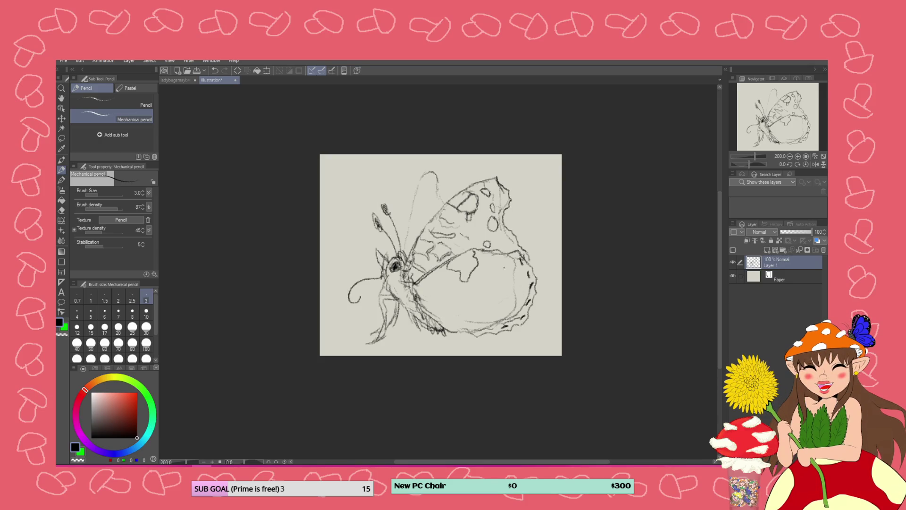
pyautogui.moveTo(502, 269)
pyautogui.mouseDown()
pyautogui.moveTo(468, 313)
pyautogui.moveTo(476, 312)
pyautogui.mouseUp()
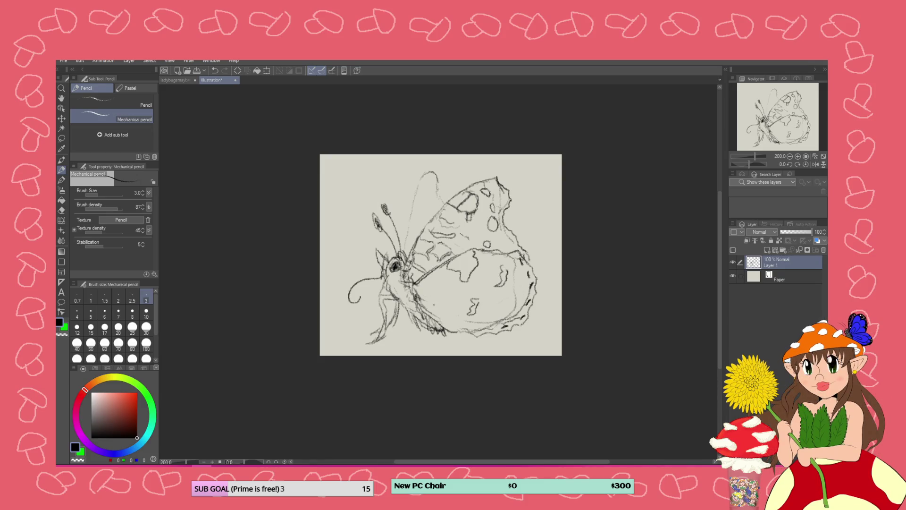
pyautogui.moveTo(437, 289); pyautogui.dragTo(431, 298)
pyautogui.moveTo(455, 322)
pyautogui.mouseDown()
pyautogui.moveTo(447, 328)
pyautogui.moveTo(459, 329)
pyautogui.mouseUp()
pyautogui.moveTo(463, 289)
pyautogui.mouseDown()
pyautogui.moveTo(453, 300)
pyautogui.moveTo(463, 289)
pyautogui.moveTo(456, 299)
pyautogui.moveTo(507, 303)
pyautogui.moveTo(498, 297)
pyautogui.mouseUp()
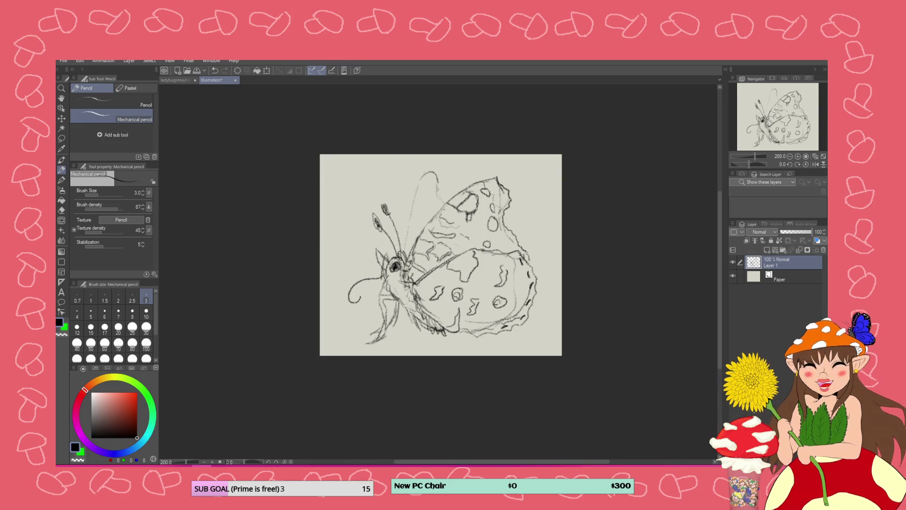
pyautogui.moveTo(492, 261)
pyautogui.mouseDown()
pyautogui.moveTo(485, 271)
pyautogui.moveTo(497, 264)
pyautogui.mouseUp()
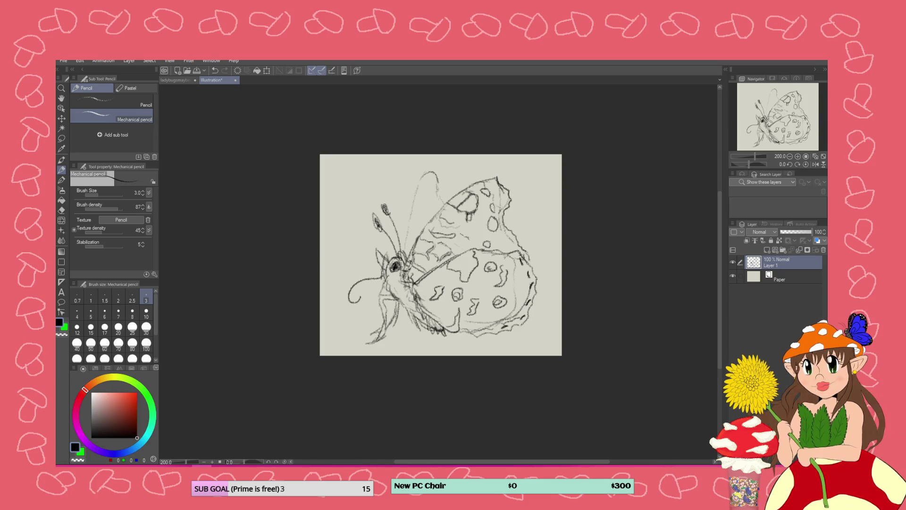
pyautogui.moveTo(513, 257)
pyautogui.mouseDown()
pyautogui.moveTo(513, 286)
pyautogui.moveTo(491, 330)
pyautogui.mouseUp()
pyautogui.click(62, 201)
# - Erase faint lines above the upper wing, then redraw its left edge and top
pyautogui.click(62, 210)
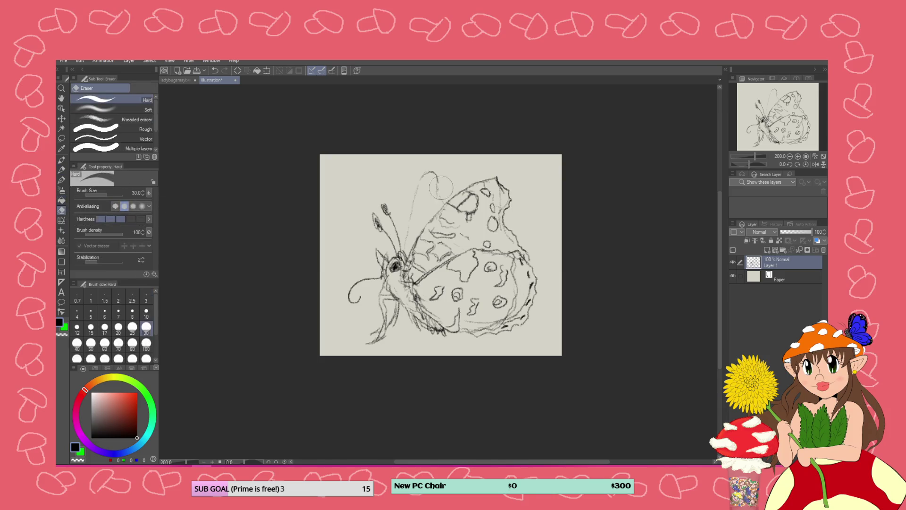
pyautogui.moveTo(432, 189)
pyautogui.mouseDown()
pyautogui.moveTo(415, 193)
pyautogui.moveTo(410, 207)
pyautogui.moveTo(417, 187)
pyautogui.mouseUp()
pyautogui.click(61, 170)
pyautogui.moveTo(405, 252)
pyautogui.mouseDown()
pyautogui.moveTo(420, 208)
pyautogui.moveTo(471, 171)
pyautogui.mouseUp()
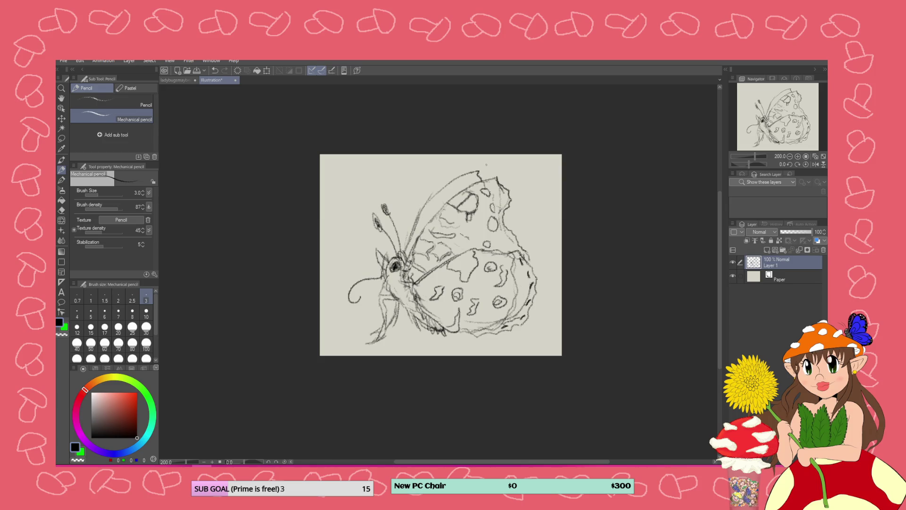
pyautogui.moveTo(495, 176)
pyautogui.mouseDown()
pyautogui.moveTo(498, 184)
pyautogui.moveTo(483, 179)
pyautogui.mouseUp()
# - Refine the upper wing's edge strokes and draw a dark, bold leading edge
pyautogui.moveTo(468, 173); pyautogui.dragTo(463, 188)
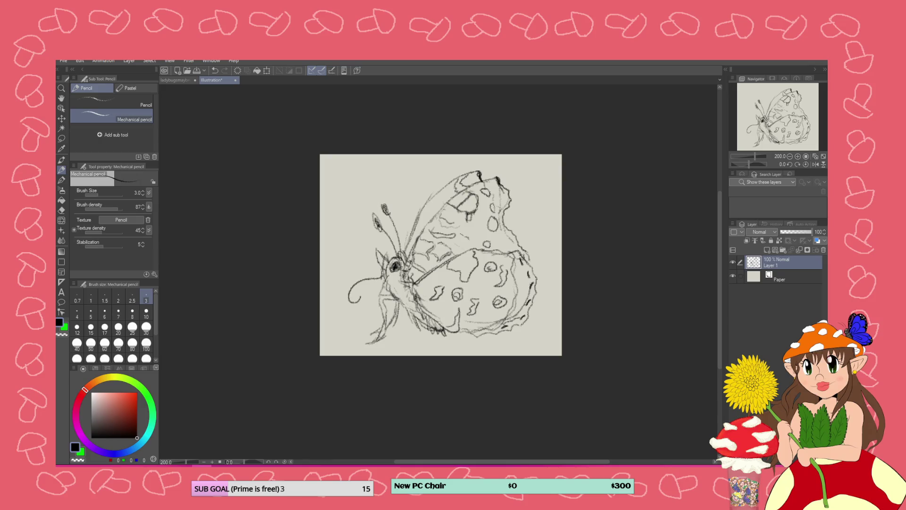
pyautogui.moveTo(445, 186); pyautogui.dragTo(450, 202)
pyautogui.moveTo(431, 220); pyautogui.dragTo(420, 227)
pyautogui.moveTo(497, 178)
pyautogui.mouseDown()
pyautogui.moveTo(446, 203)
pyautogui.moveTo(409, 267)
pyautogui.moveTo(436, 324)
pyautogui.moveTo(467, 334)
pyautogui.mouseUp()
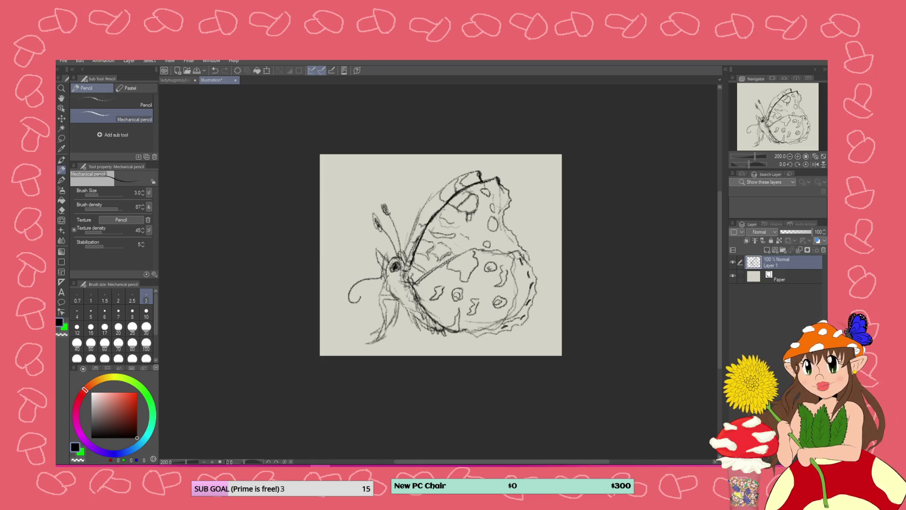
pyautogui.click(62, 210)
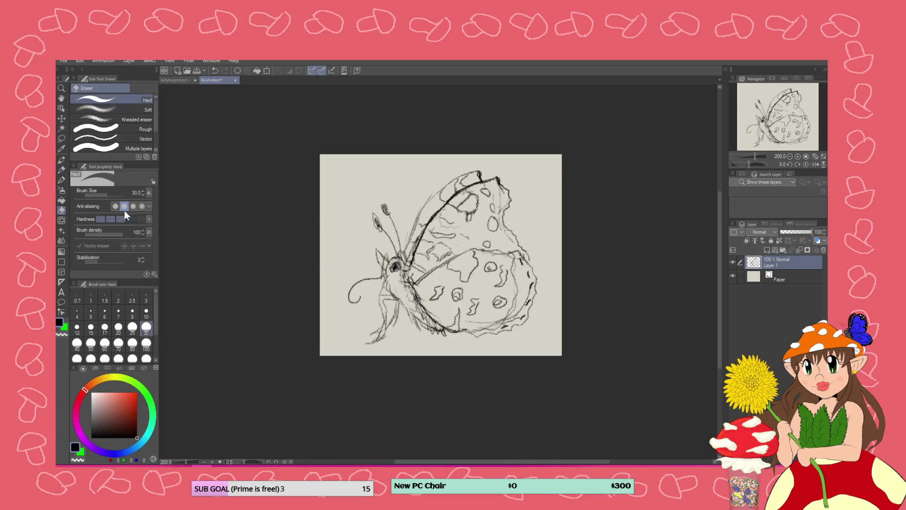
# - Erase the curled proboscis and retouch strokes near the head
pyautogui.moveTo(380, 257); pyautogui.dragTo(348, 295)
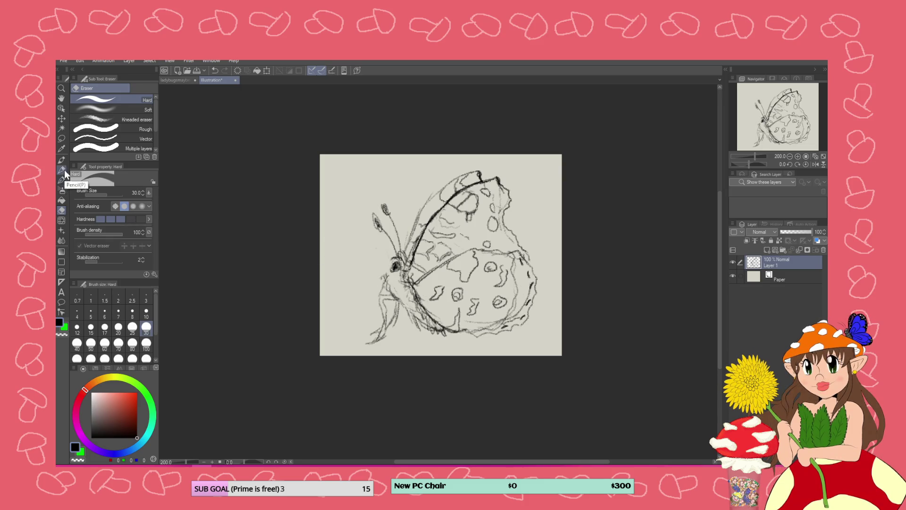
pyautogui.click(64, 170)
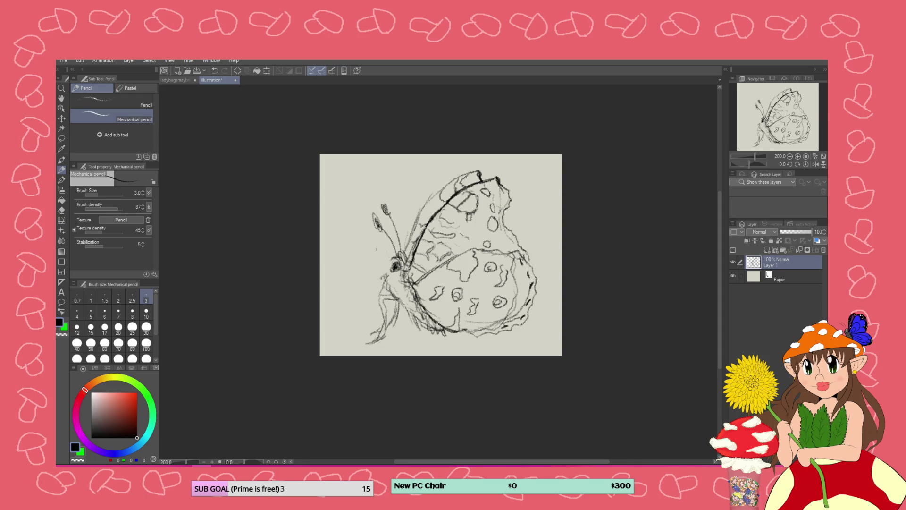
pyautogui.moveTo(391, 259)
pyautogui.mouseDown()
pyautogui.moveTo(376, 245)
pyautogui.moveTo(383, 274)
pyautogui.moveTo(379, 250)
pyautogui.mouseUp()
# - Erase the old antennae and start a new antenna line from the head
pyautogui.click(61, 210)
pyautogui.moveTo(383, 208)
pyautogui.mouseDown()
pyautogui.moveTo(395, 242)
pyautogui.moveTo(374, 215)
pyautogui.mouseUp()
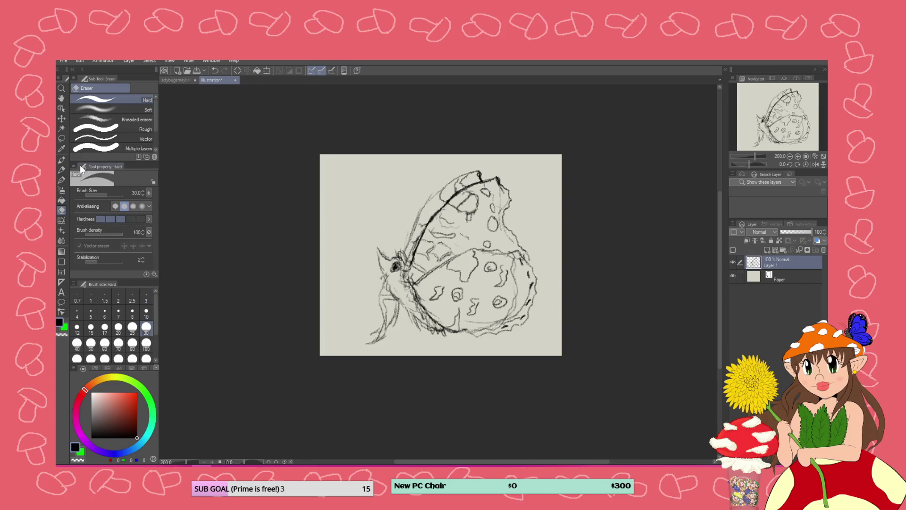
pyautogui.click(61, 170)
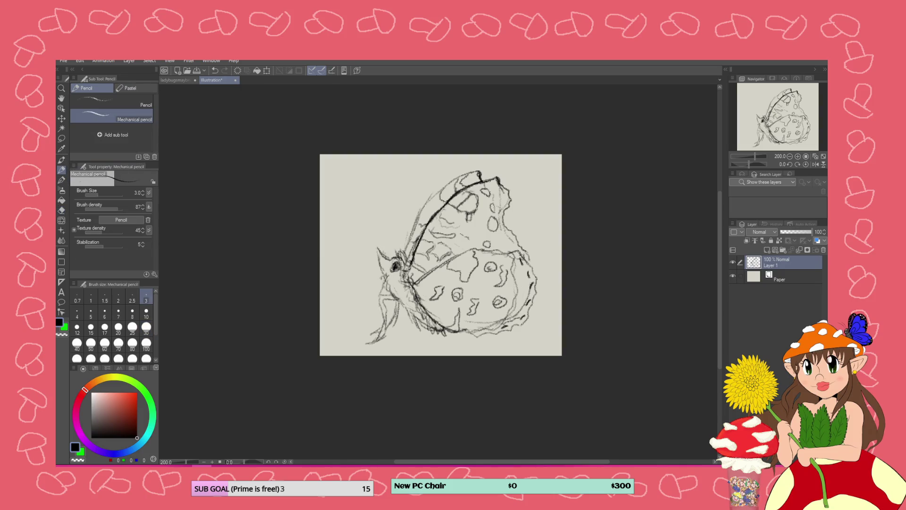
pyautogui.moveTo(400, 229); pyautogui.dragTo(393, 213)
# - Draw two long antennae from the head, one with an oval club tip
pyautogui.moveTo(395, 249); pyautogui.dragTo(373, 201)
pyautogui.moveTo(373, 200); pyautogui.dragTo(369, 189)
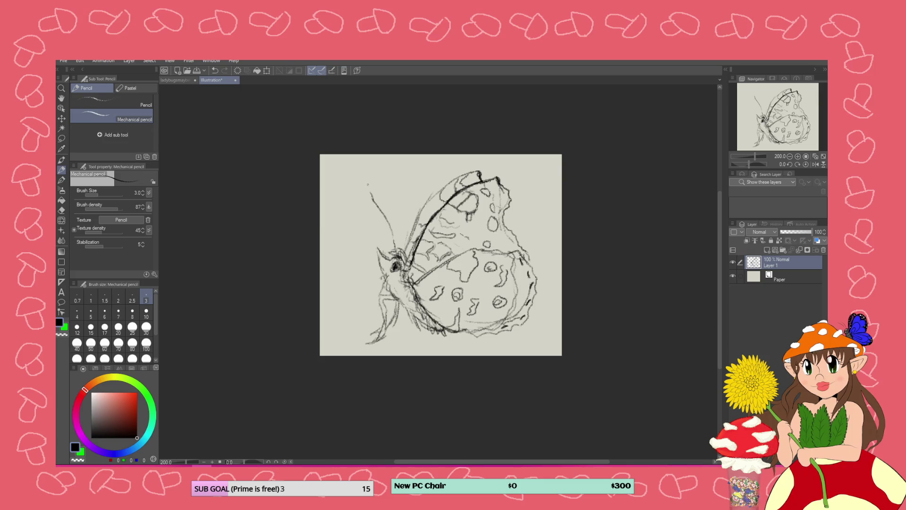
pyautogui.moveTo(371, 202); pyautogui.dragTo(368, 190)
pyautogui.moveTo(403, 256)
pyautogui.mouseDown()
pyautogui.moveTo(395, 186)
pyautogui.moveTo(393, 199)
pyautogui.mouseUp()
# - Redraw the lower wing's inner edge darkly after an undo, and bolden the legs
pyautogui.moveTo(422, 306)
pyautogui.mouseDown()
pyautogui.moveTo(470, 348)
pyautogui.moveTo(442, 336)
pyautogui.moveTo(428, 311)
pyautogui.mouseUp()
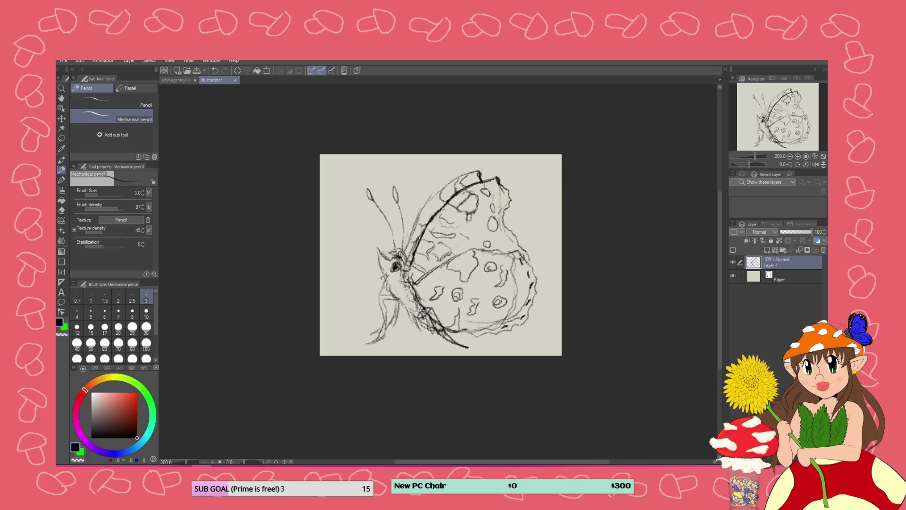
pyautogui.hotkey('ctrl', 'z')
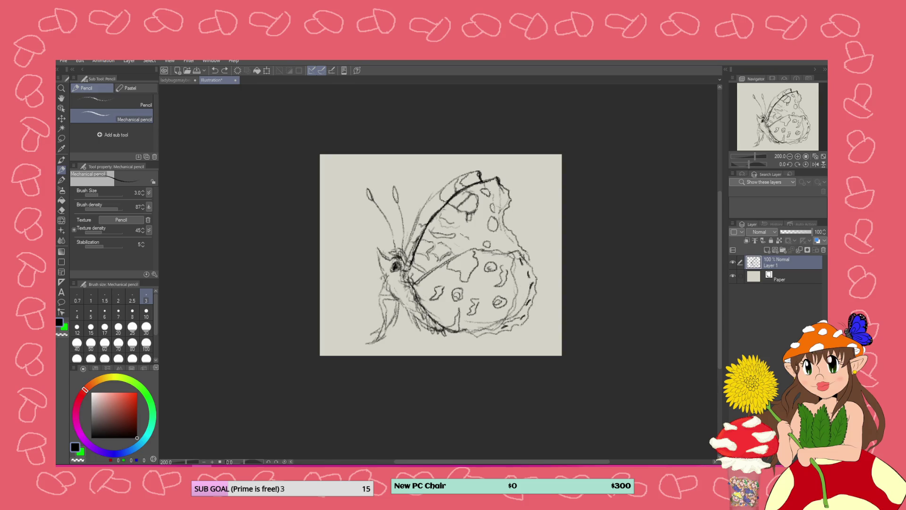
pyautogui.moveTo(461, 348)
pyautogui.mouseDown()
pyautogui.moveTo(440, 319)
pyautogui.moveTo(421, 312)
pyautogui.mouseUp()
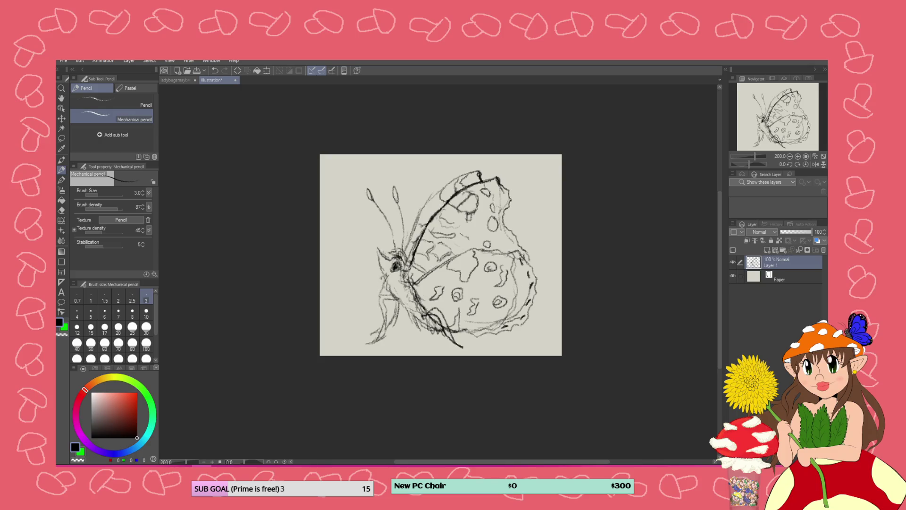
pyautogui.moveTo(397, 294)
pyautogui.mouseDown()
pyautogui.moveTo(411, 344)
pyautogui.moveTo(402, 316)
pyautogui.mouseUp()
pyautogui.moveTo(387, 279)
pyautogui.mouseDown()
pyautogui.moveTo(388, 305)
pyautogui.moveTo(423, 328)
pyautogui.moveTo(394, 308)
pyautogui.moveTo(402, 297)
pyautogui.mouseUp()
pyautogui.moveTo(397, 273); pyautogui.dragTo(402, 282)
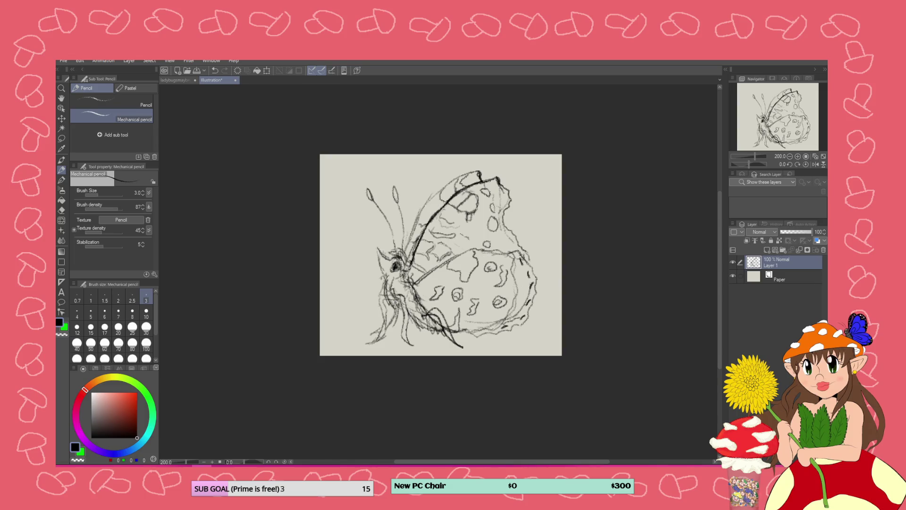